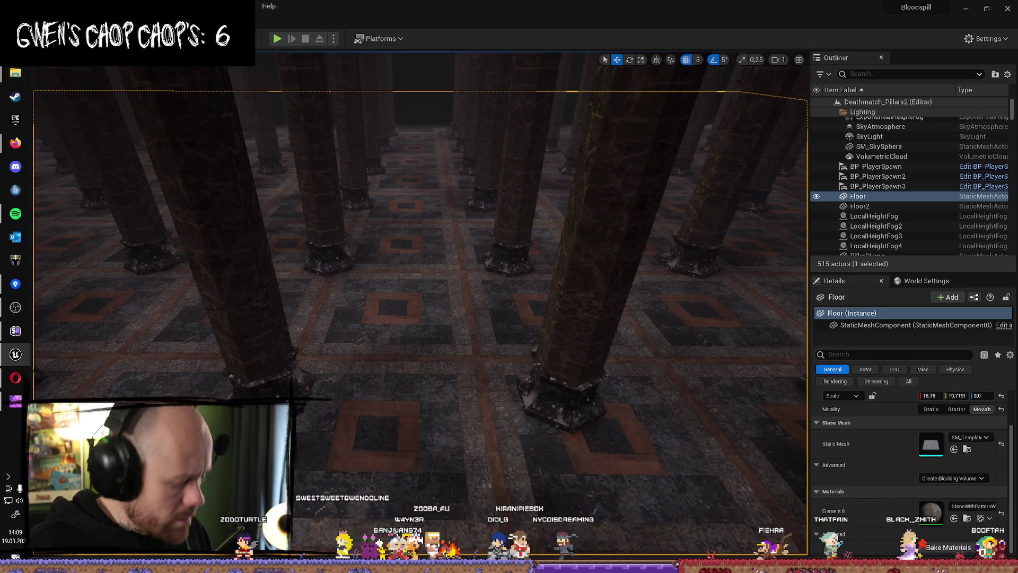
# - Duplicate the TextureScale parameter node and wire the copy into WorldAlignedTexture's TextureSize input
pyautogui.hotkey('alt', 'Tab')
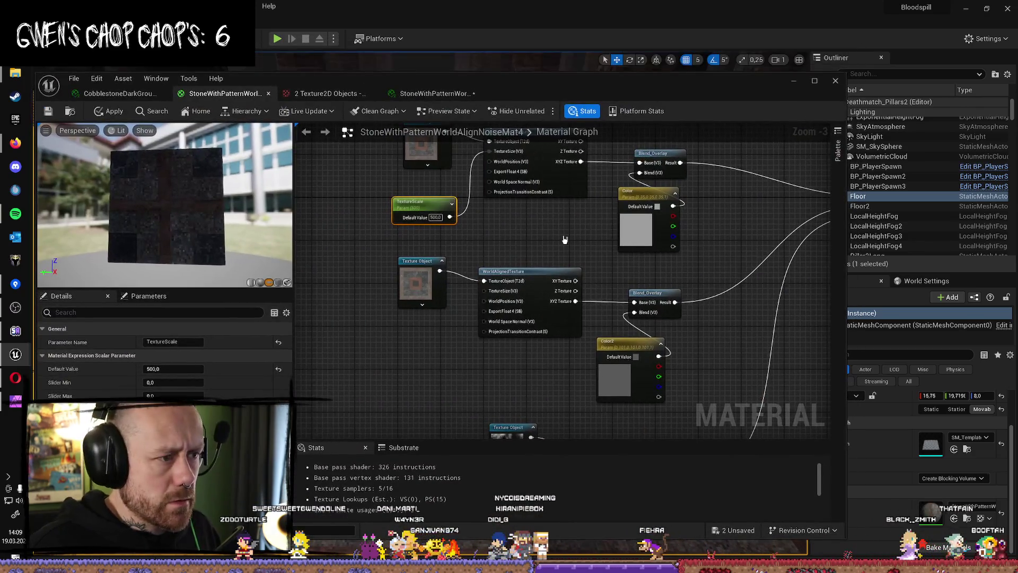
pyautogui.click(418, 211)
pyautogui.hotkey('ctrl', 'c')
pyautogui.hotkey('ctrl', 'v')
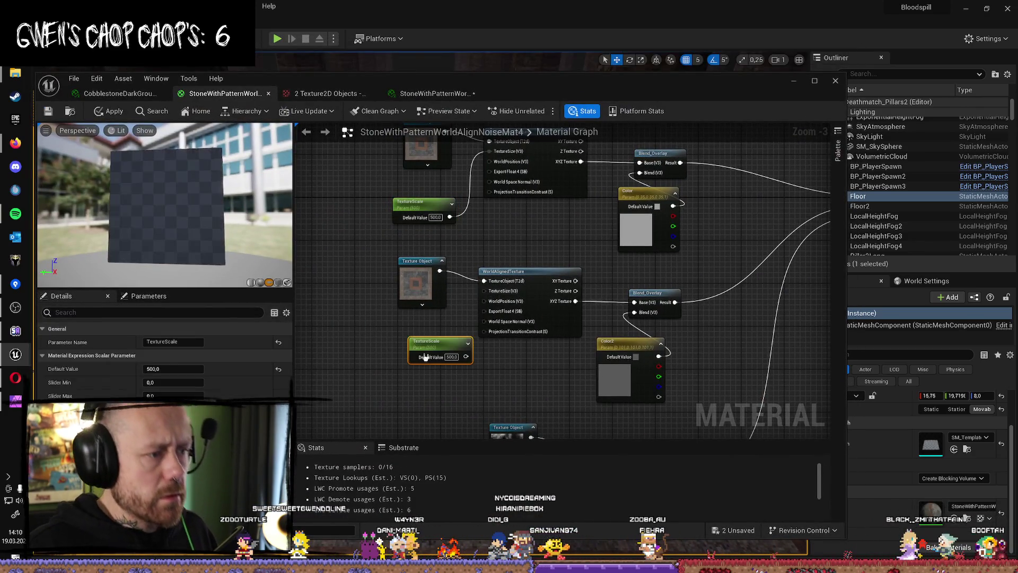
pyautogui.moveTo(419, 342)
pyautogui.mouseDown()
pyautogui.moveTo(414, 310)
pyautogui.moveTo(432, 379)
pyautogui.moveTo(439, 373)
pyautogui.mouseUp()
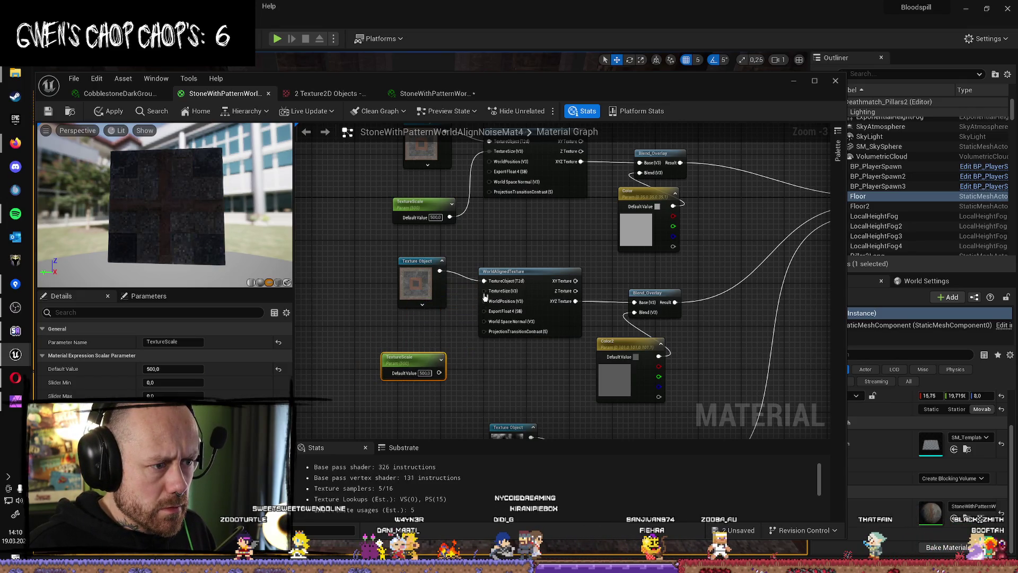
pyautogui.moveTo(483, 291)
pyautogui.mouseDown()
pyautogui.moveTo(439, 372)
pyautogui.moveTo(421, 339)
pyautogui.mouseUp()
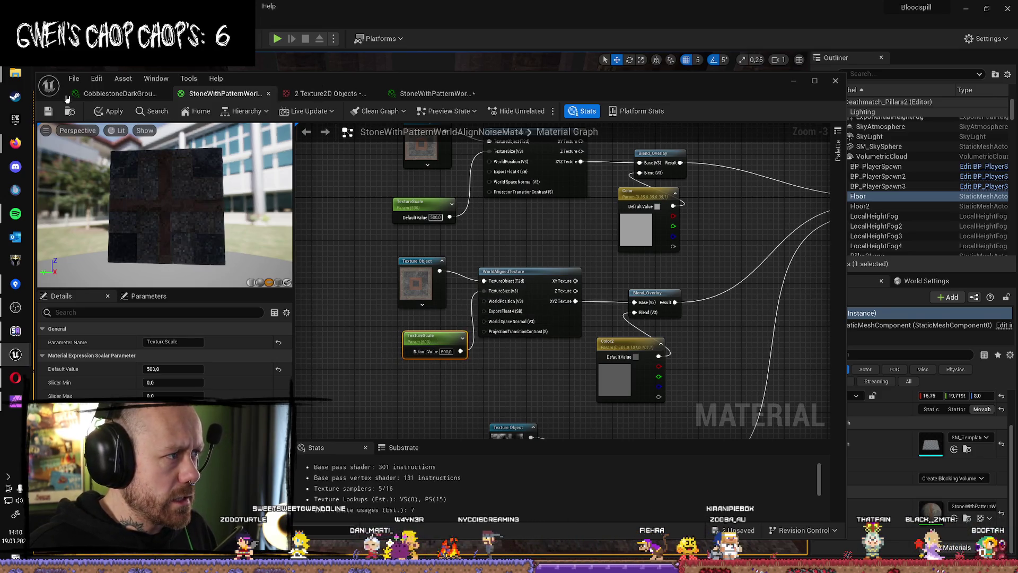
# - Save all unsaved work with File > Save All
pyautogui.click(74, 78)
pyautogui.moveTo(101, 117)
pyautogui.click(100, 138)
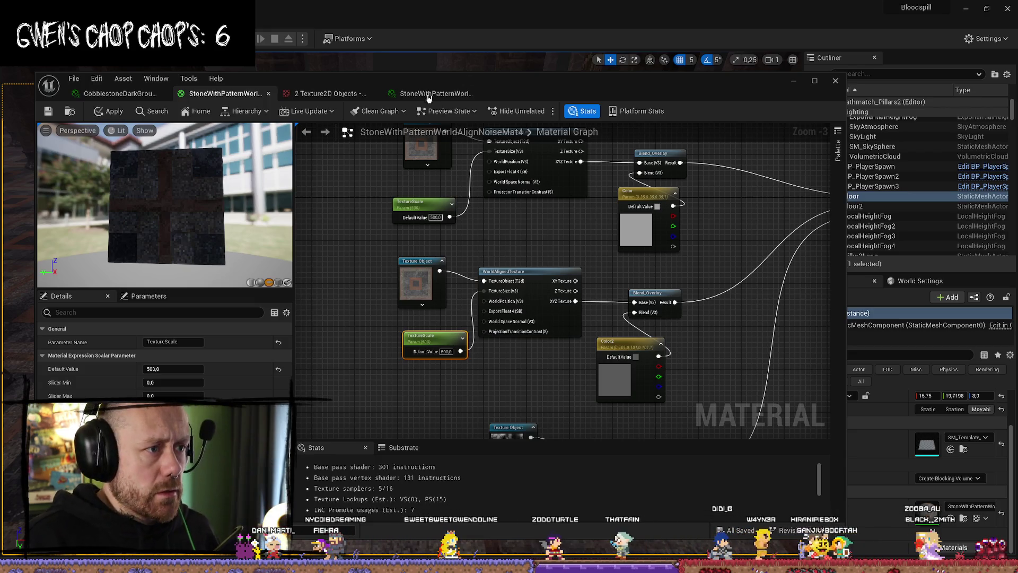
pyautogui.click(450, 97)
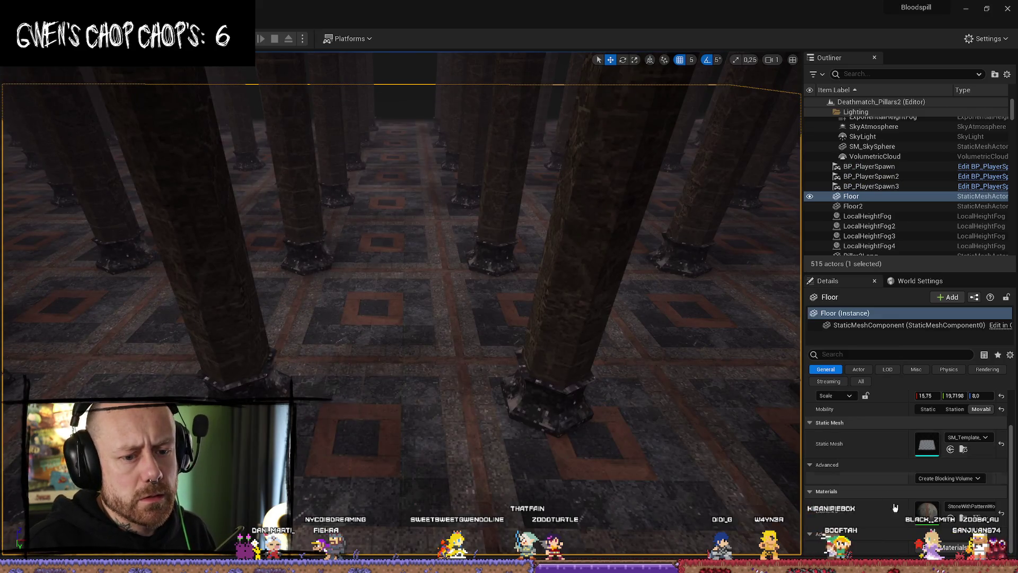
# - Open the floor's stone material instance and change TextureScale from 500 to 350
pyautogui.click(964, 521)
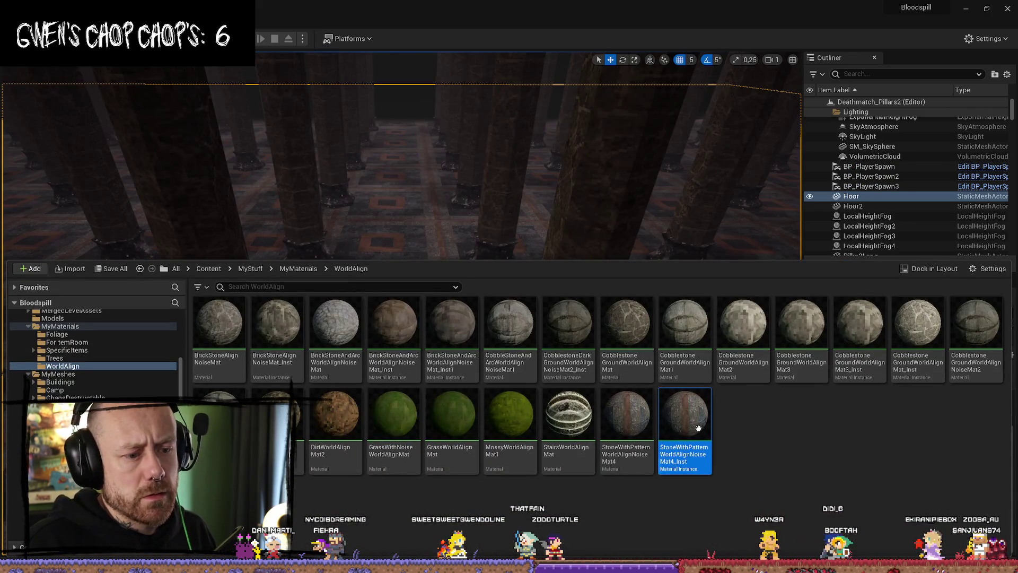
pyautogui.click(518, 209)
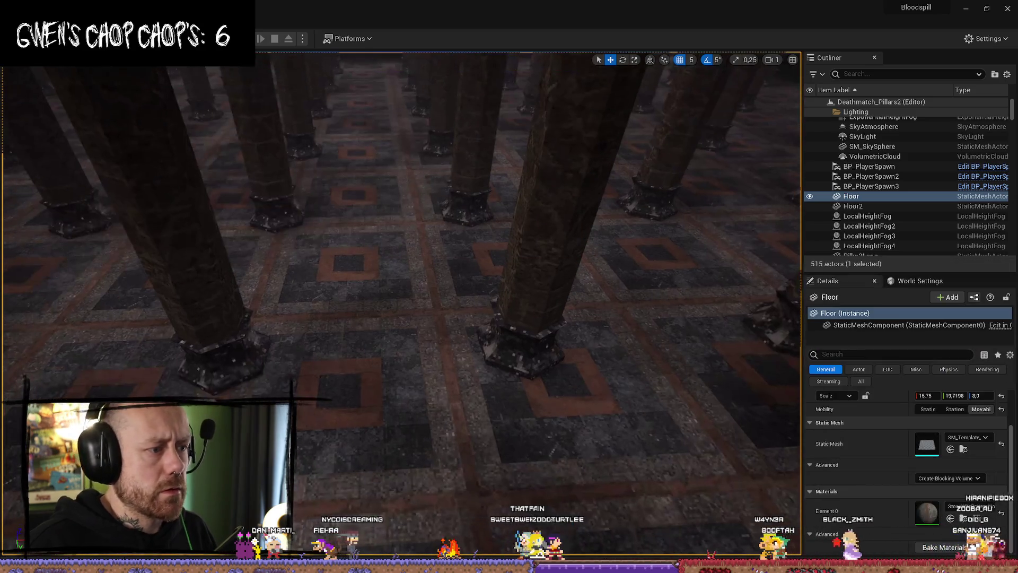
pyautogui.doubleClick(927, 513)
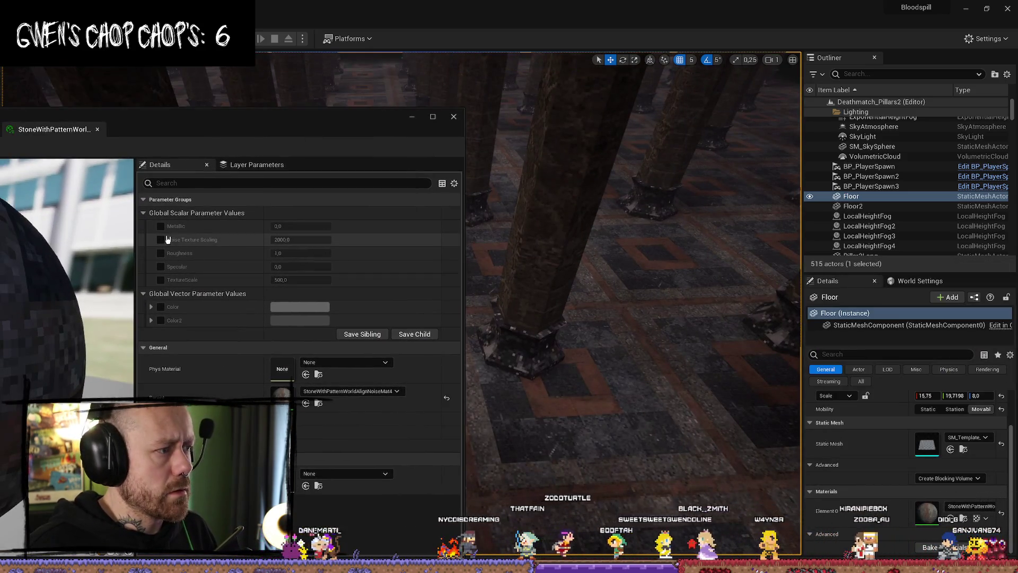
pyautogui.click(298, 280)
pyautogui.write('350')
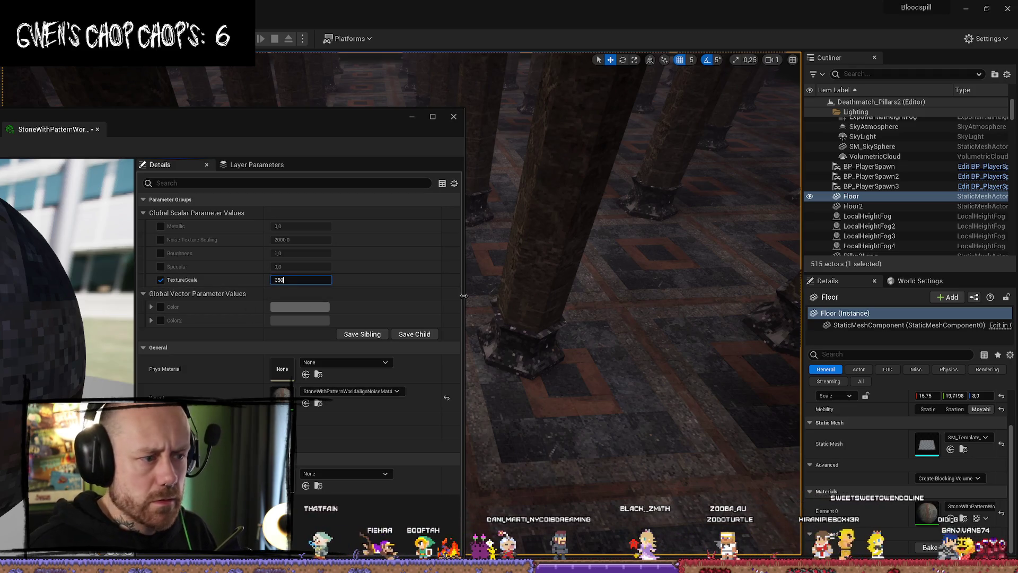
pyautogui.moveTo(285, 136); pyautogui.dragTo(0, 89)
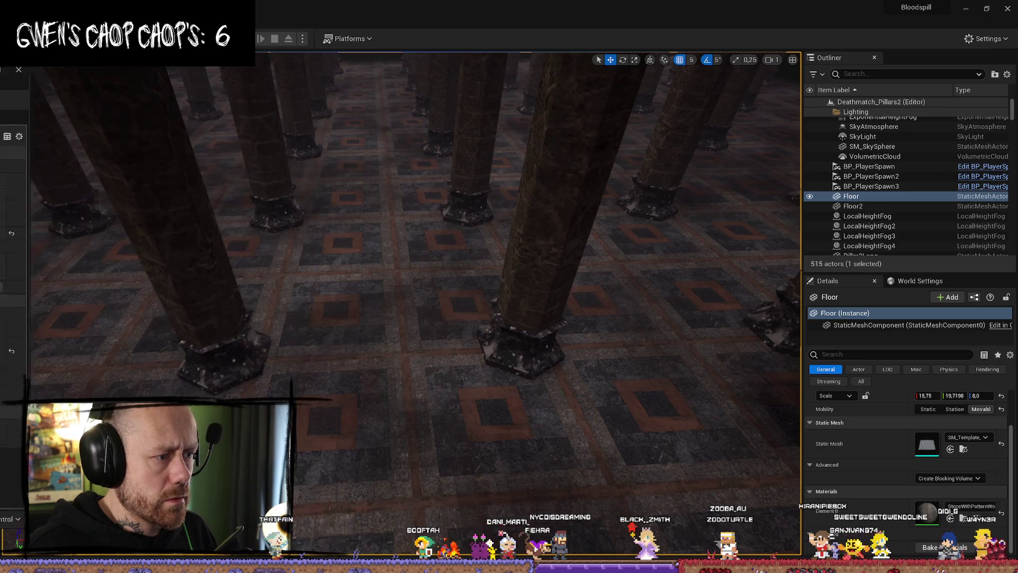
pyautogui.moveTo(403, 297); pyautogui.dragTo(403, 223)
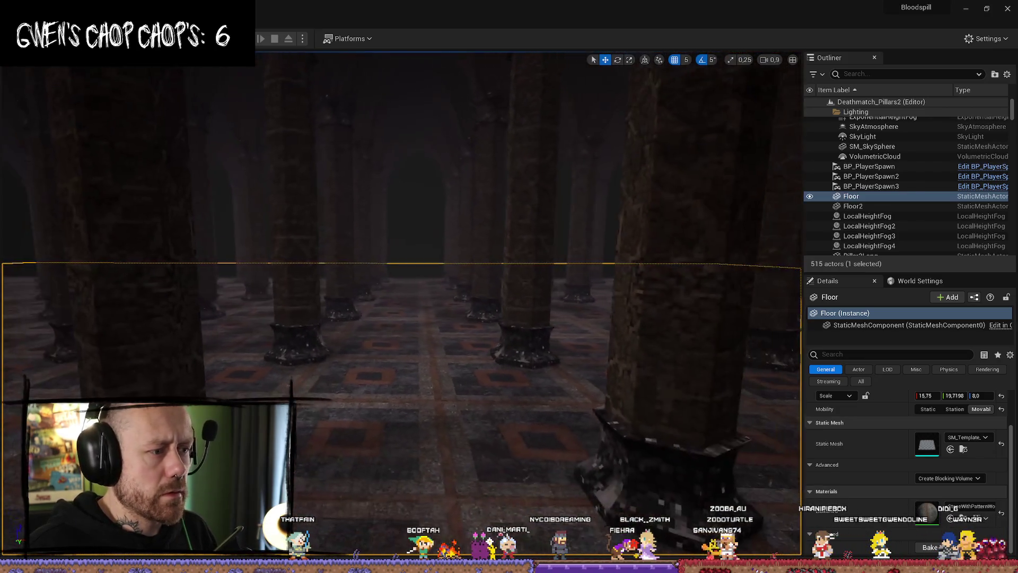
pyautogui.moveTo(333, 308); pyautogui.dragTo(333, 309)
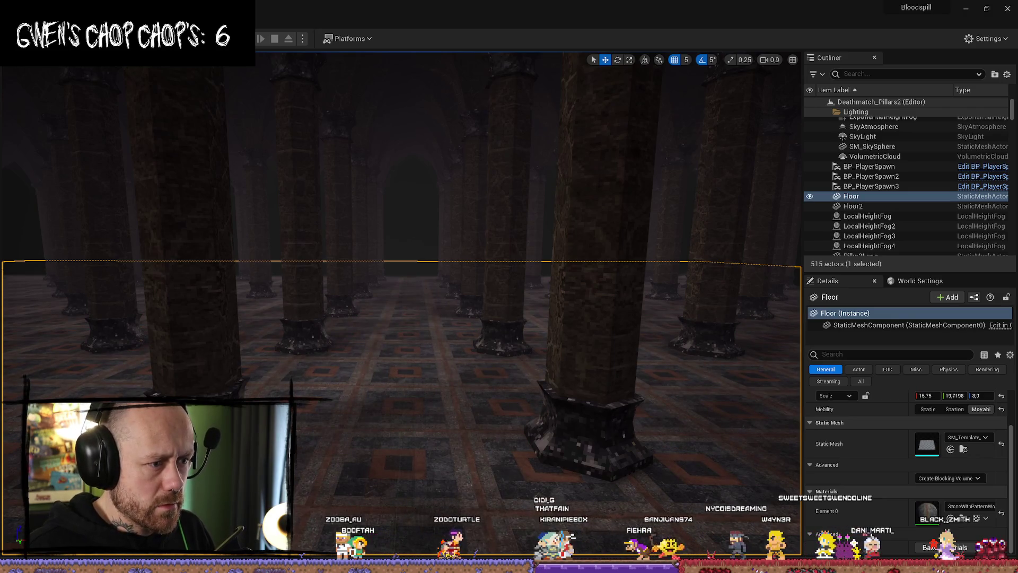
pyautogui.press('w')
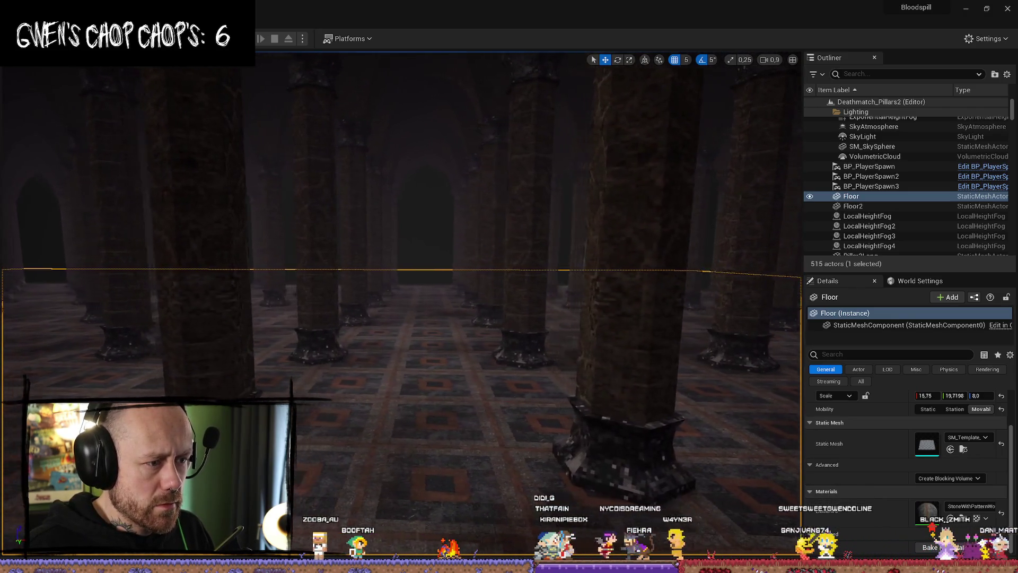
pyautogui.press('w')
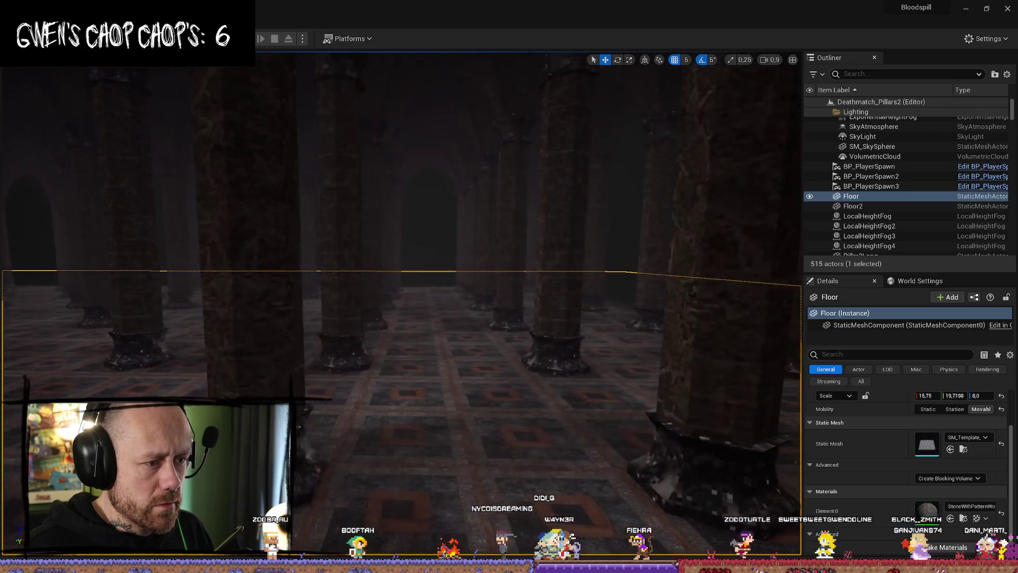
pyautogui.press('w')
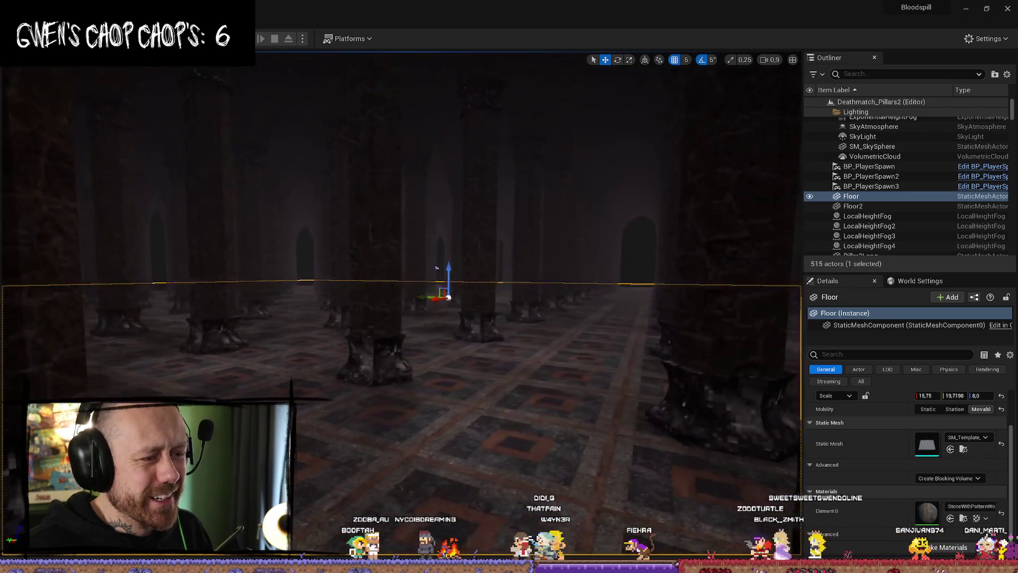
pyautogui.press('w')
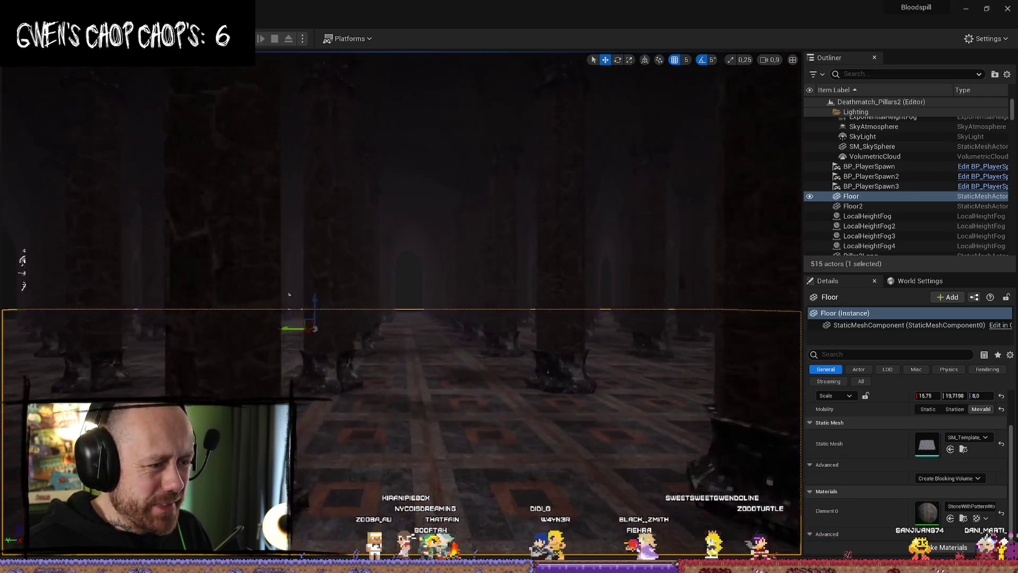
pyautogui.press('w')
pyautogui.scroll(2, 289, 294)
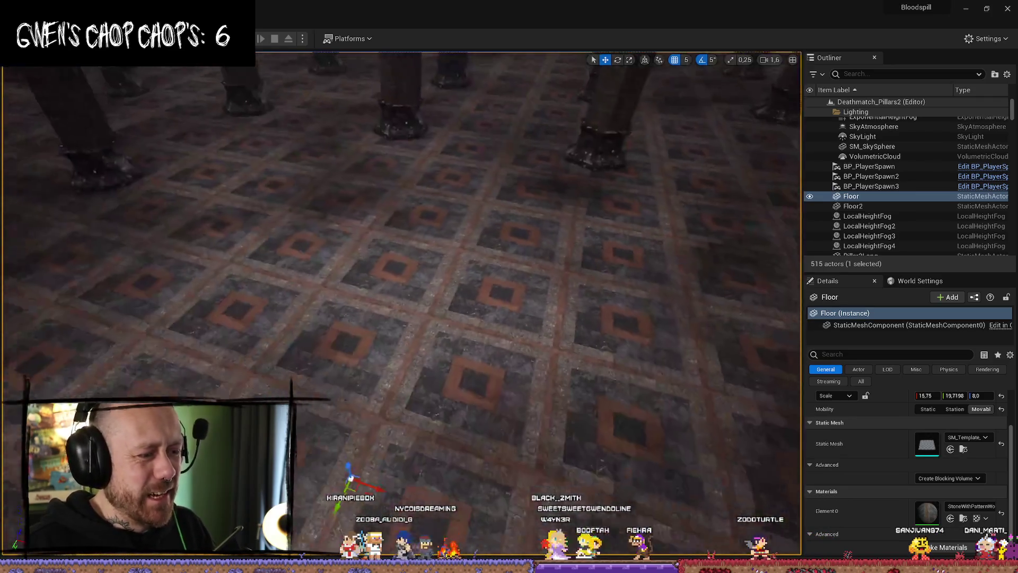
pyautogui.press('w')
pyautogui.press('s')
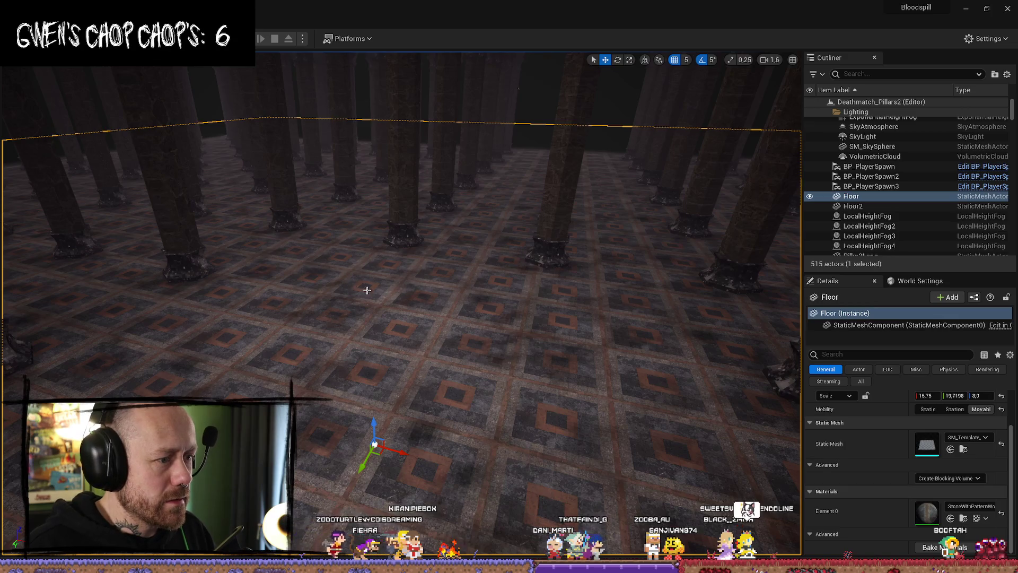
pyautogui.moveTo(367, 290)
pyautogui.mouseDown()
pyautogui.moveTo(374, 214)
pyautogui.moveTo(387, 265)
pyautogui.moveTo(368, 279)
pyautogui.moveTo(364, 265)
pyautogui.moveTo(365, 282)
pyautogui.mouseUp()
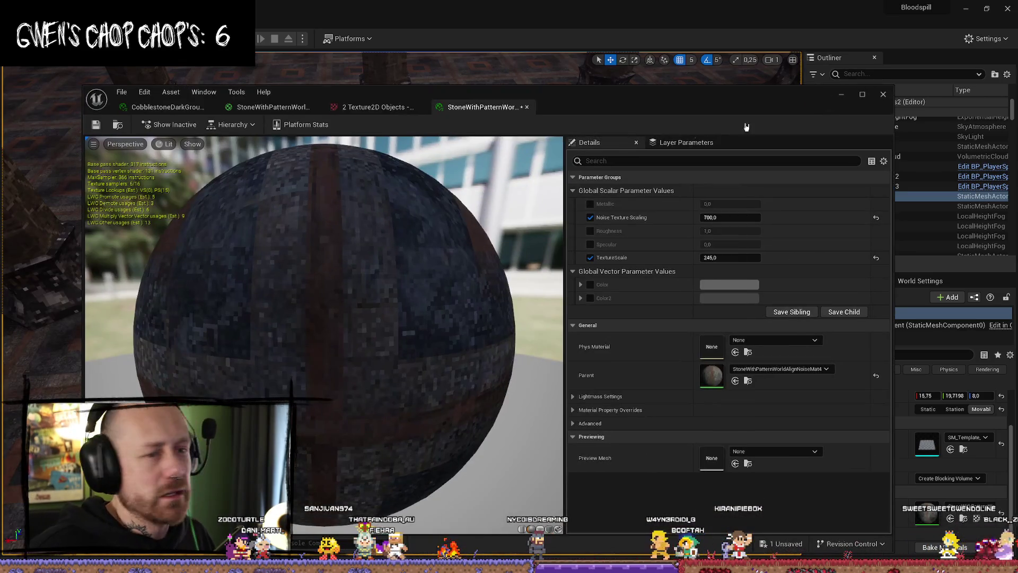
# - Save the instance with Noise Texture Scaling 700 and TextureScale 245, applying changes to the original
pyautogui.hotkey('ctrl', 's')
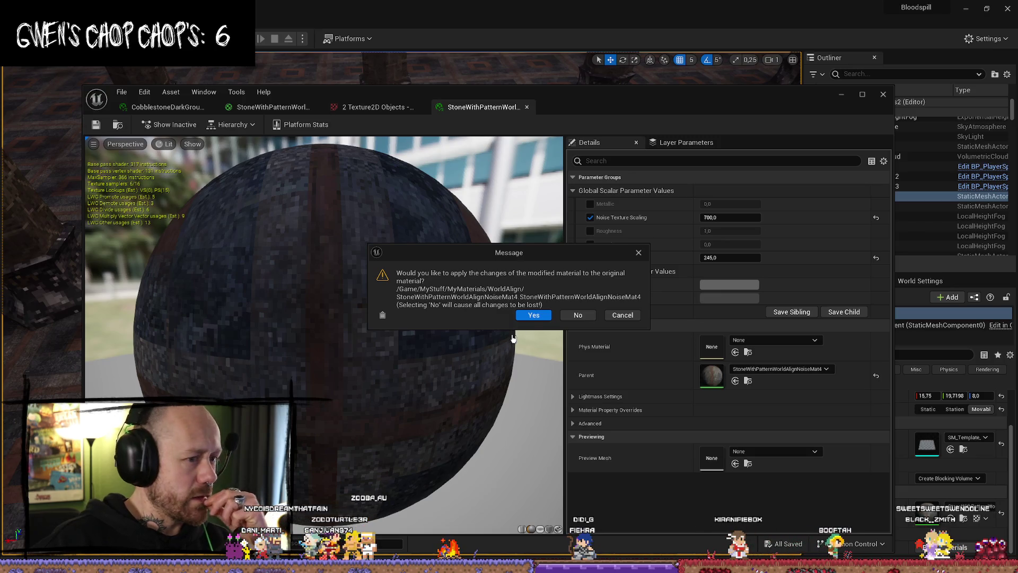
pyautogui.click(533, 315)
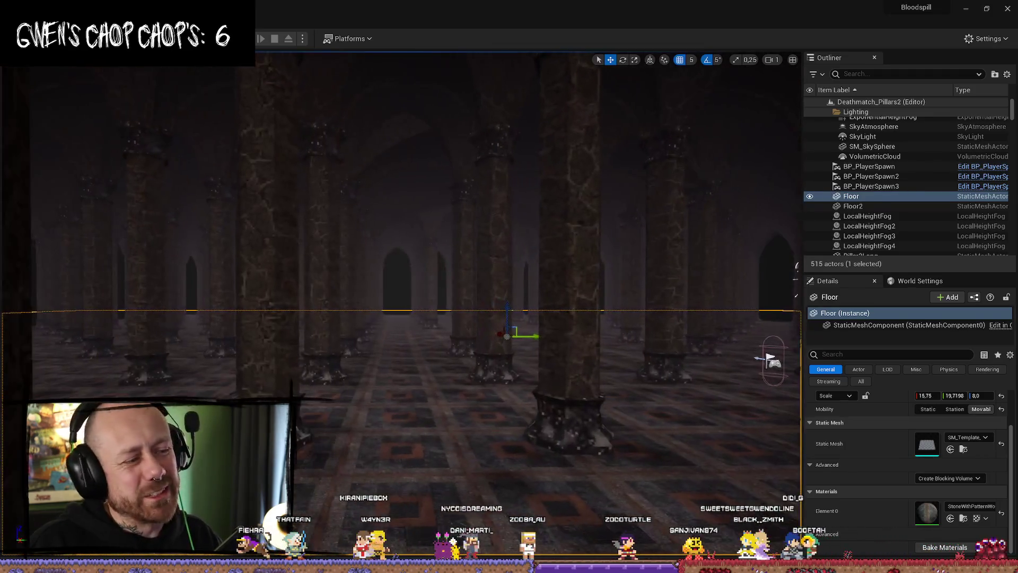
pyautogui.hotkey('alt', 'p')
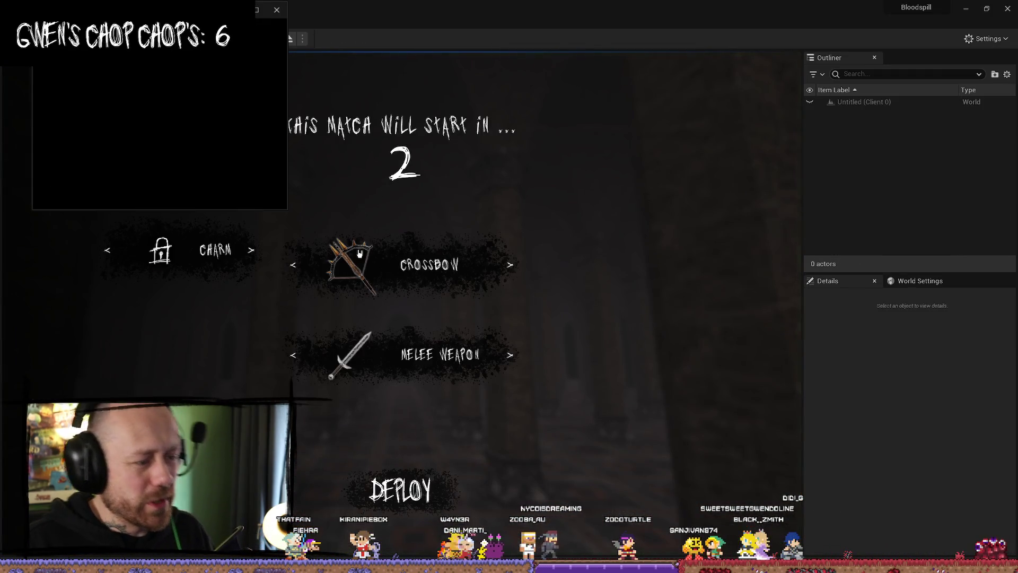
pyautogui.click(278, 11)
pyautogui.click(303, 39)
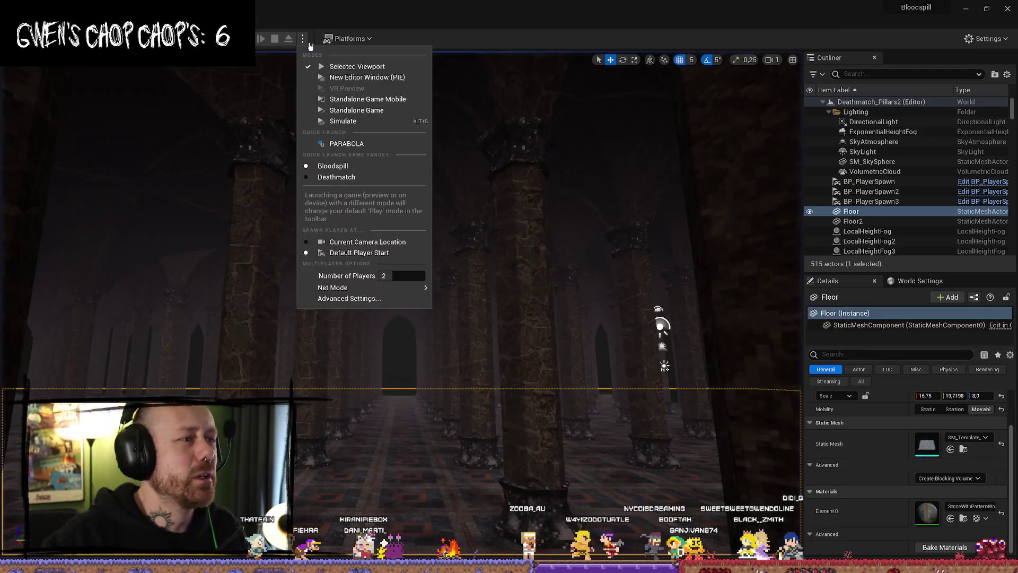
pyautogui.click(305, 44)
pyautogui.click(302, 39)
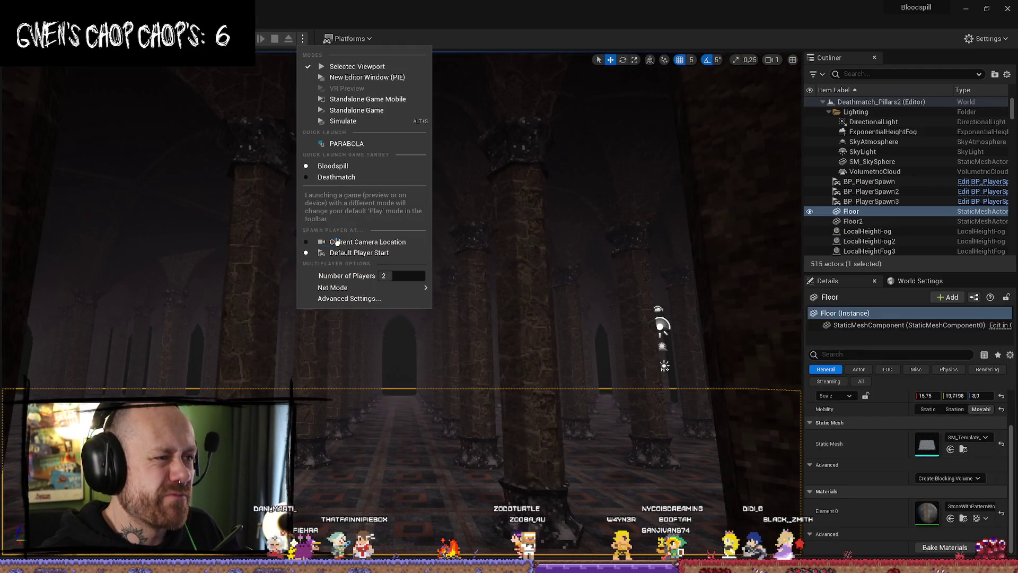
pyautogui.click(257, 41)
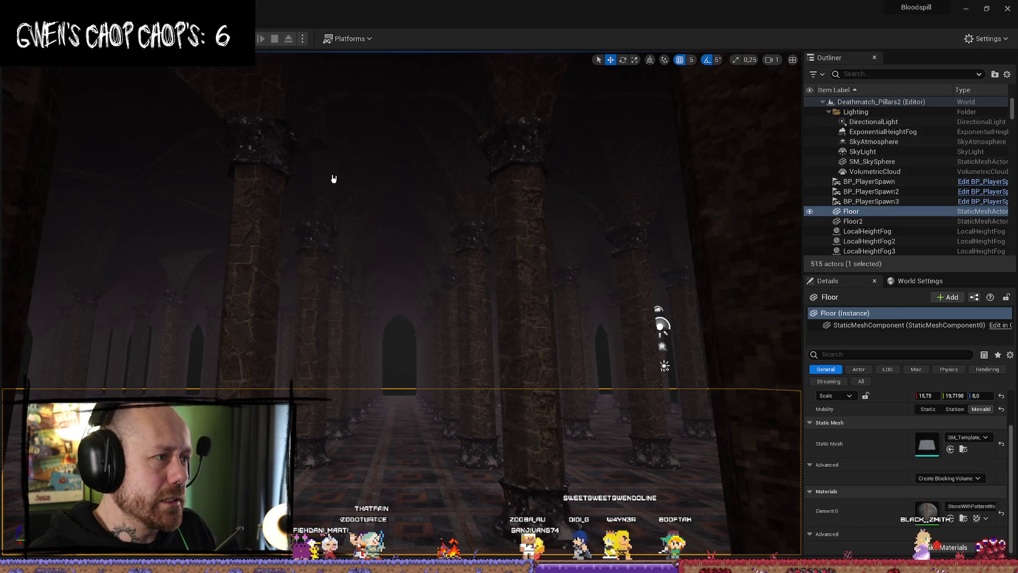
pyautogui.press('F11')
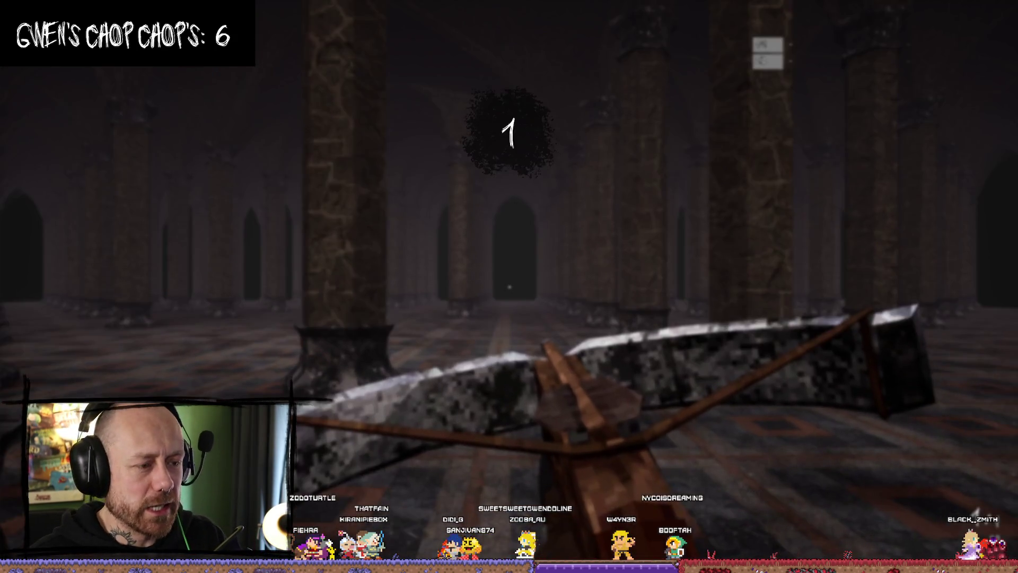
pyautogui.press('w')
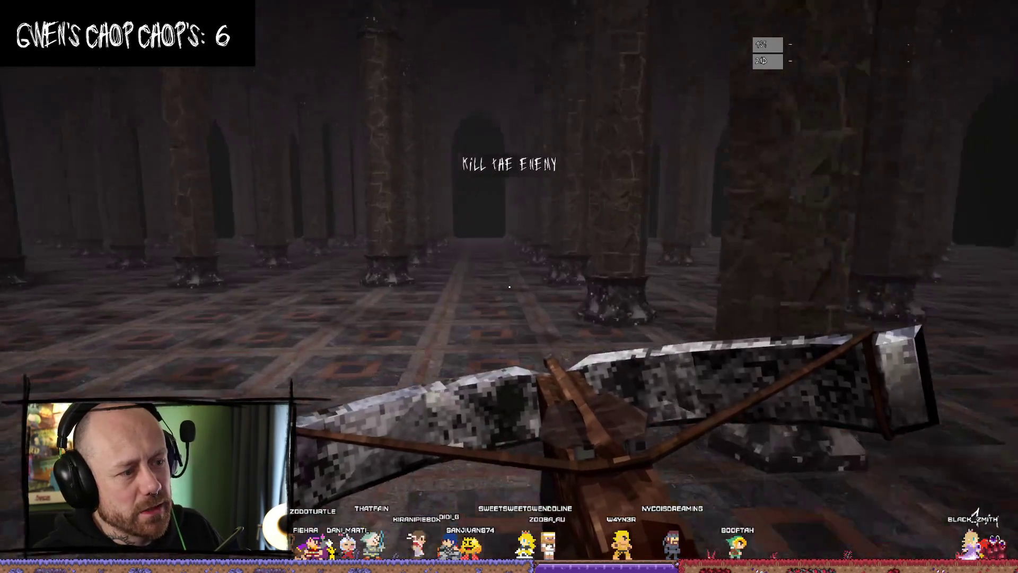
pyautogui.press('w')
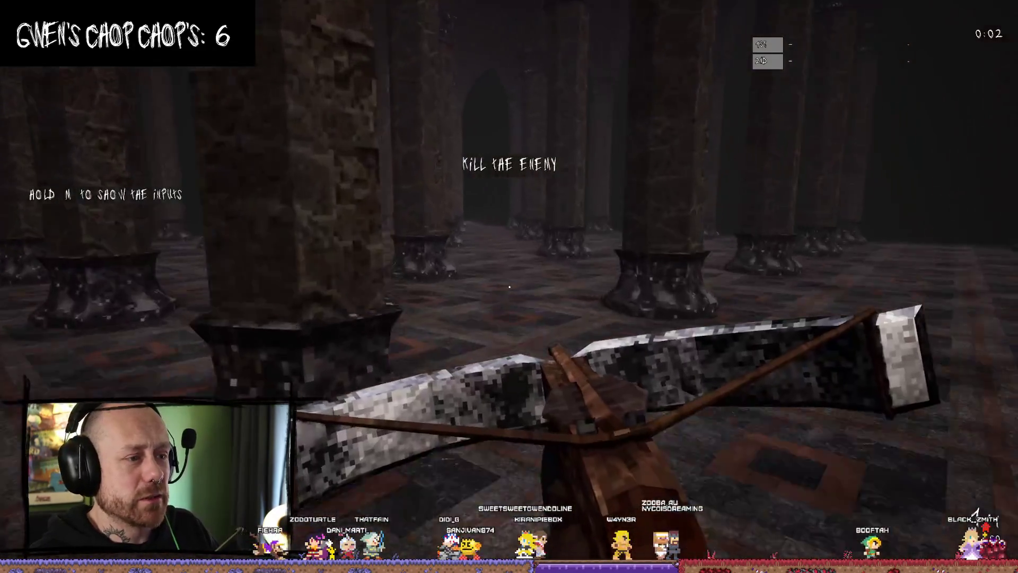
pyautogui.press('w')
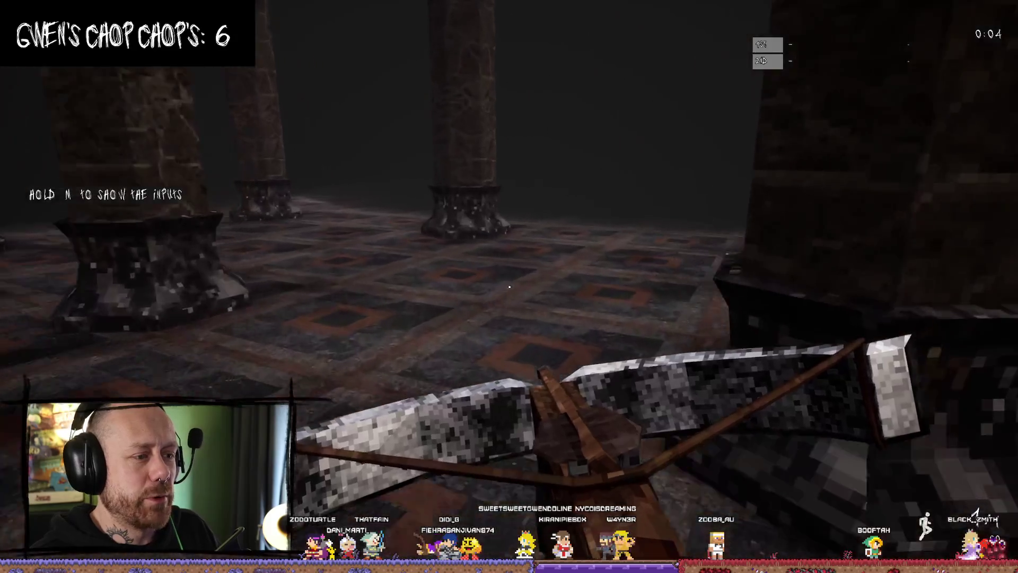
pyautogui.press('w')
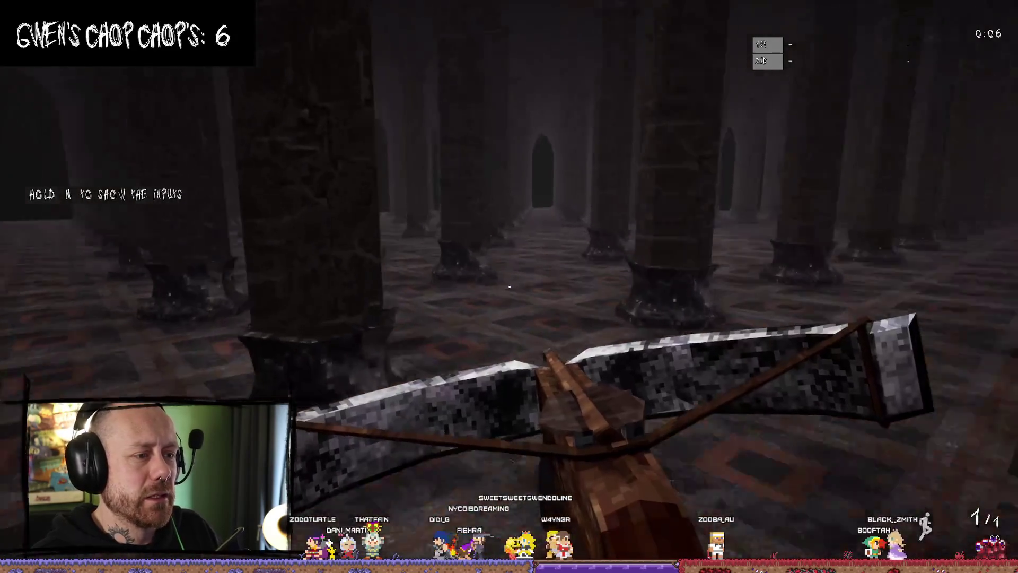
pyautogui.press('w')
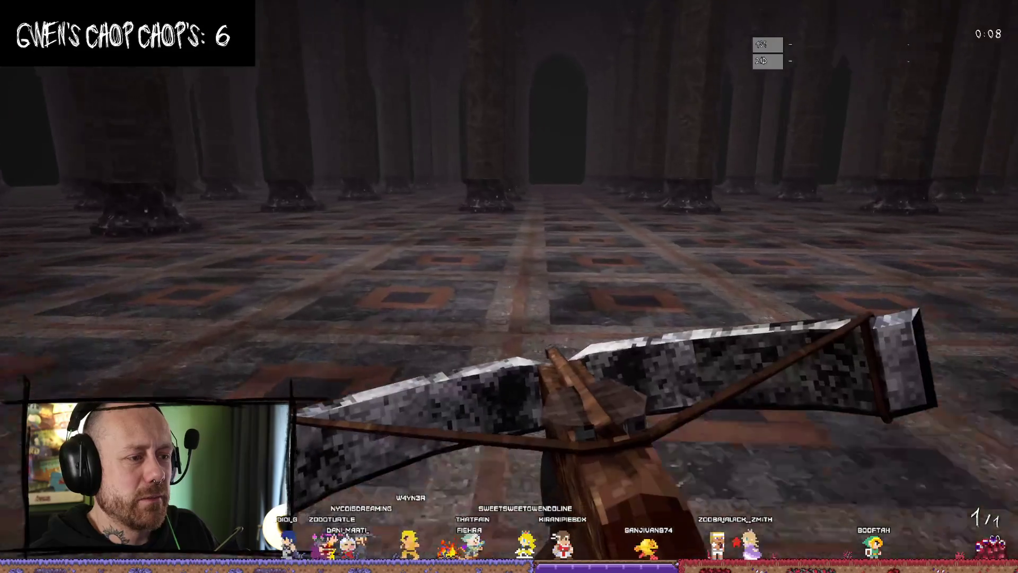
pyautogui.press('w')
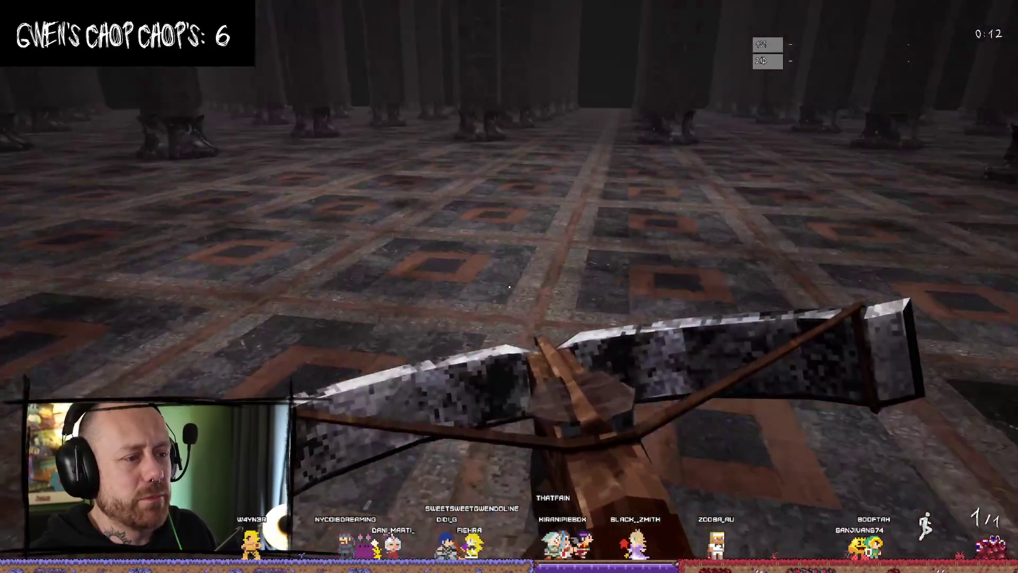
pyautogui.click(509, 286)
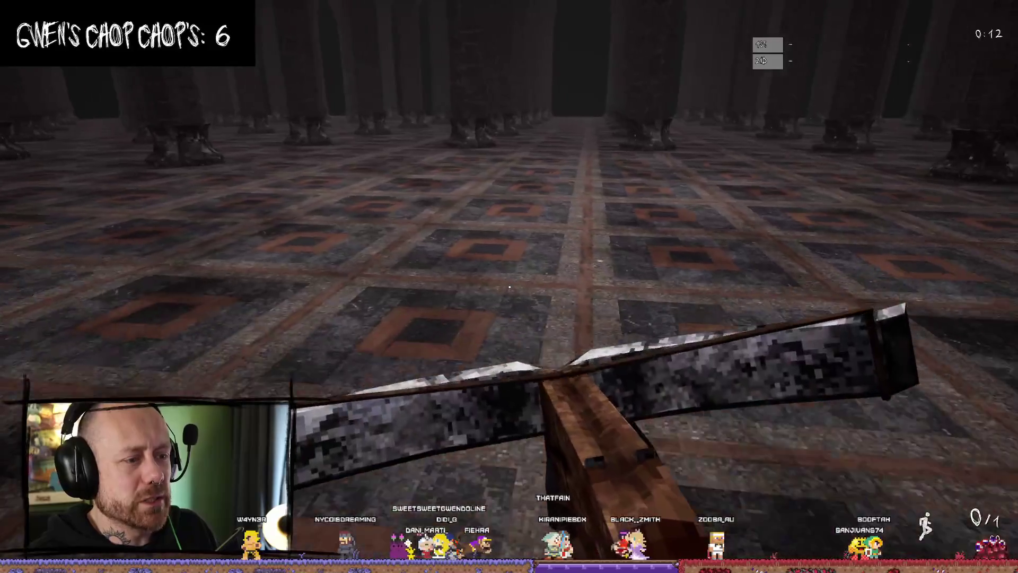
pyautogui.press('r')
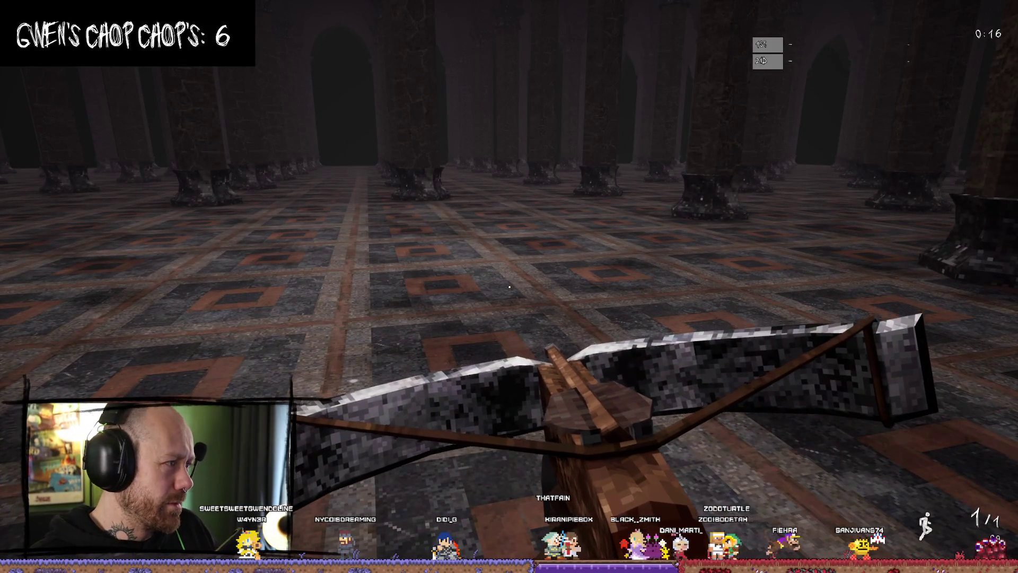
pyautogui.hotkey('alt', 'Tab')
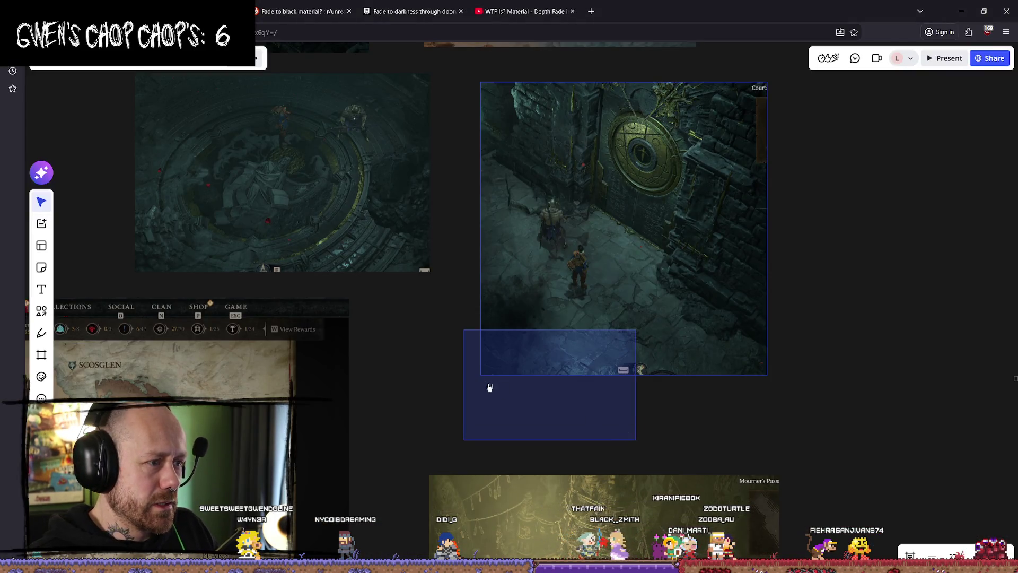
pyautogui.moveTo(489, 387); pyautogui.dragTo(470, 397)
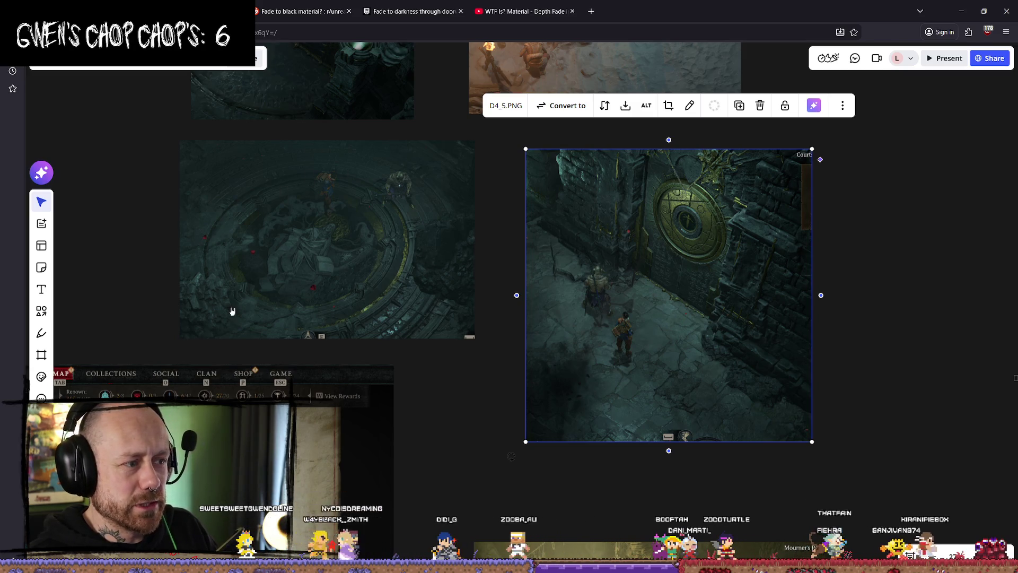
pyautogui.click(938, 350)
pyautogui.click(959, 13)
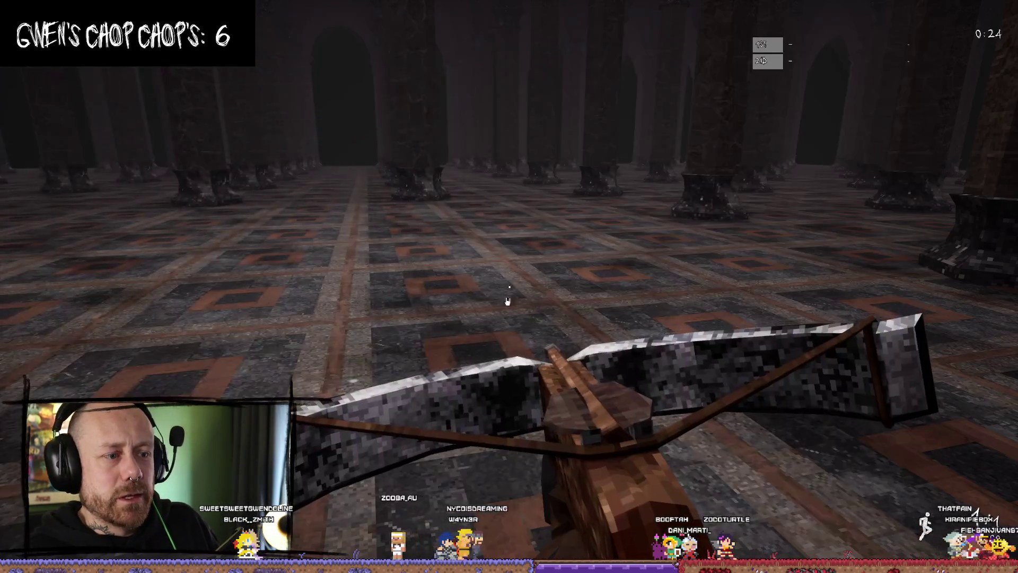
# - Walk forward through the pillared hall, then stop the Play in Editor session
pyautogui.press('w')
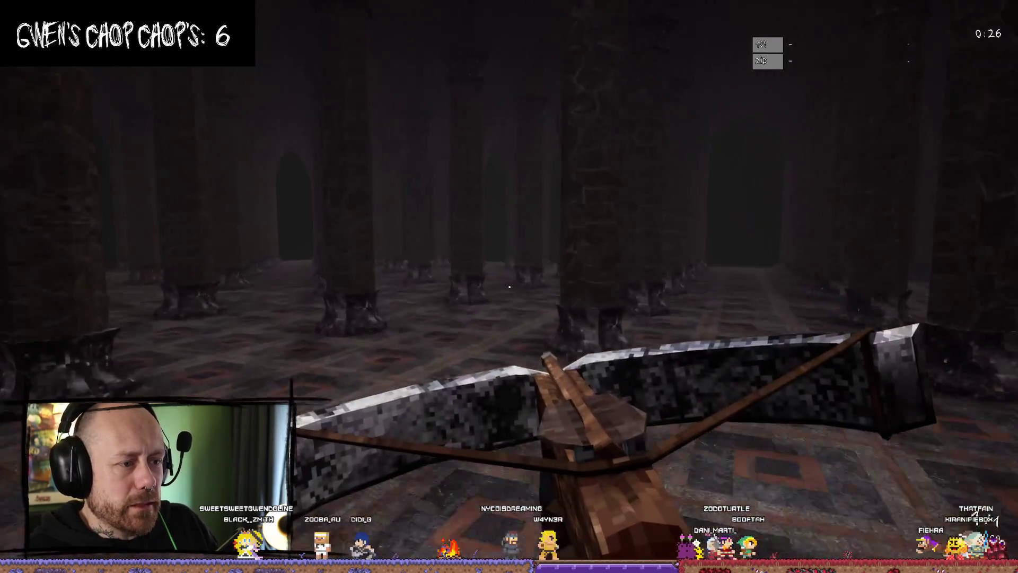
pyautogui.press('w')
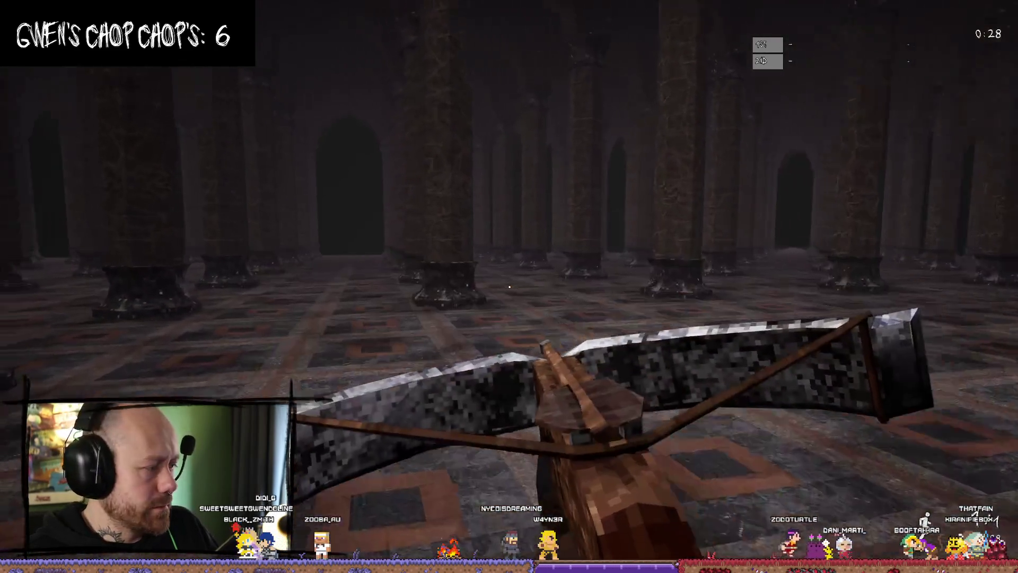
pyautogui.press('w')
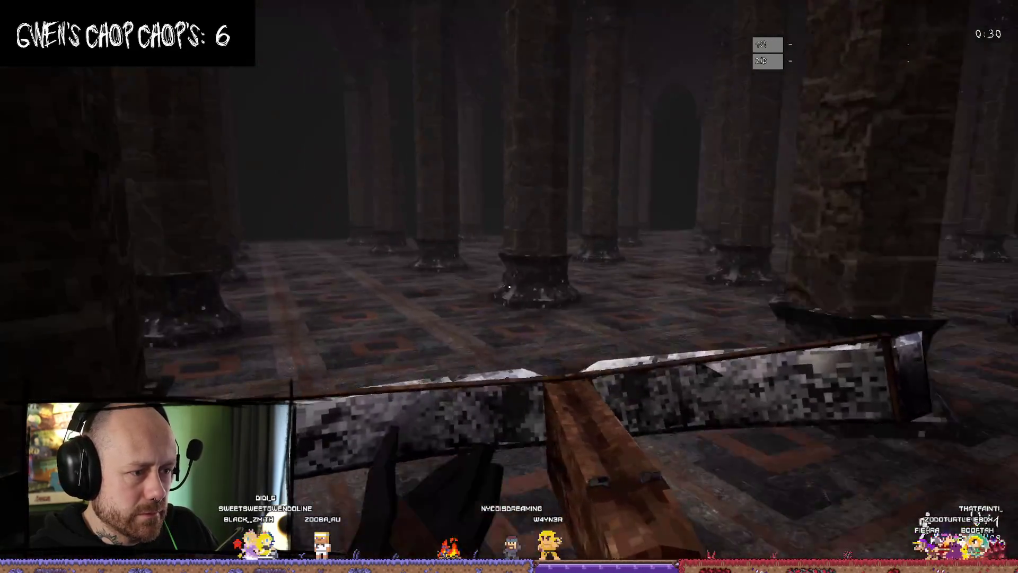
pyautogui.press('w')
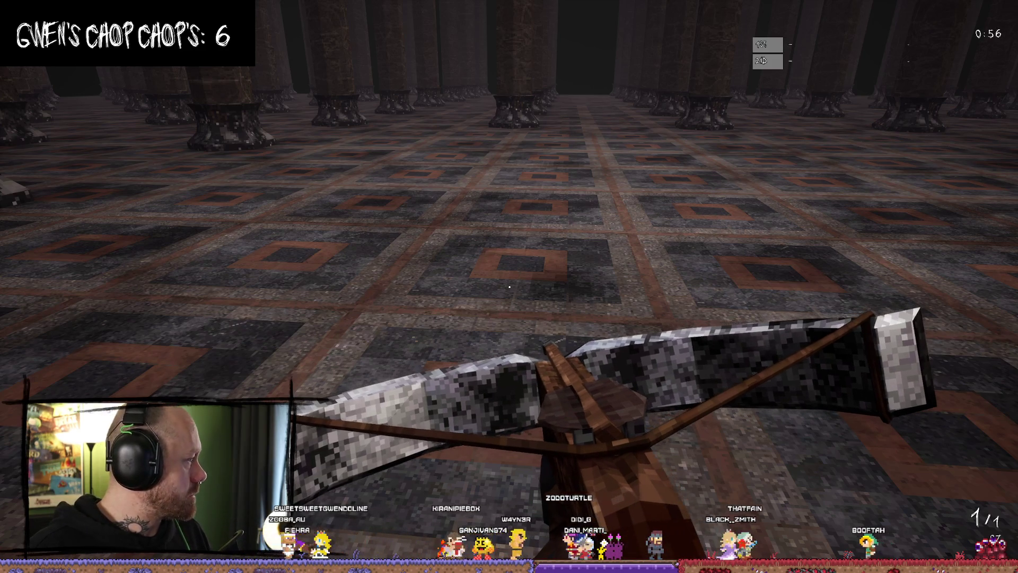
pyautogui.press('w')
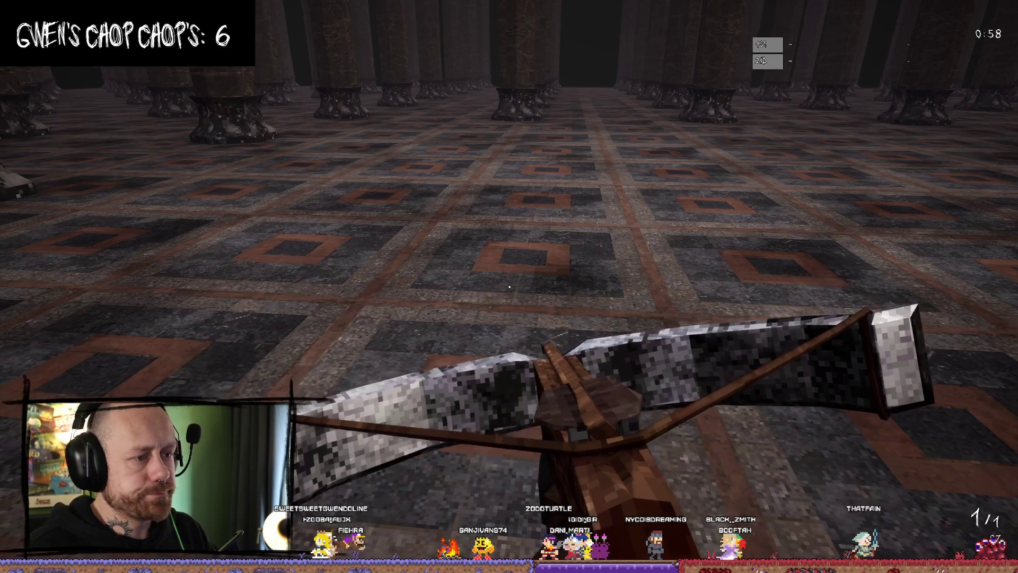
pyautogui.press('w')
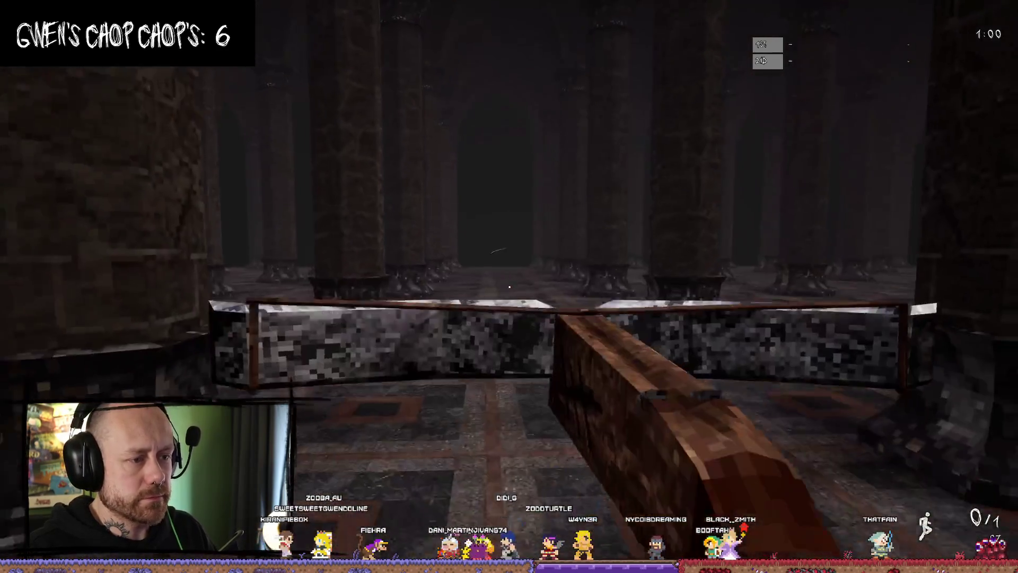
pyautogui.press('w')
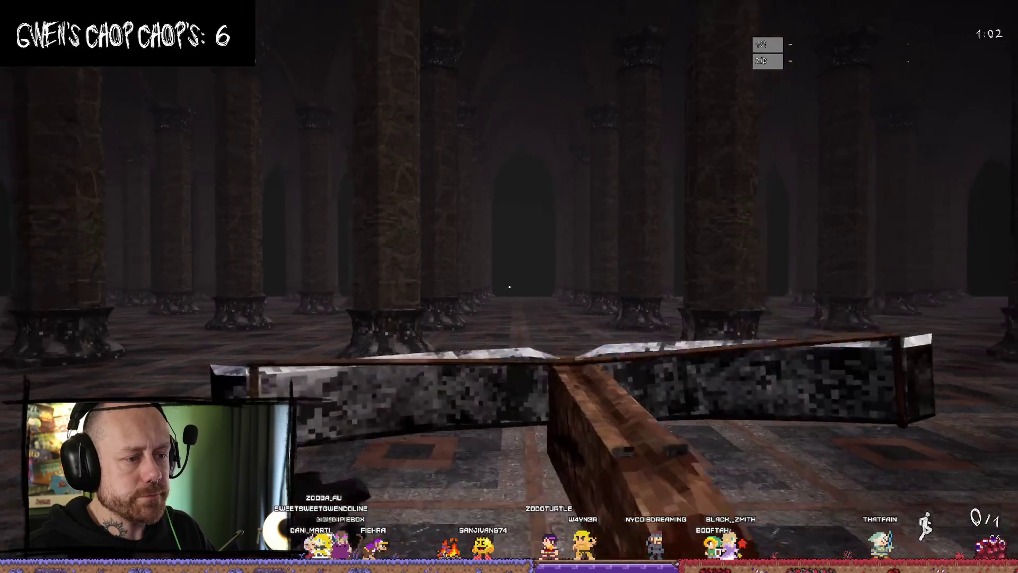
pyautogui.press('w')
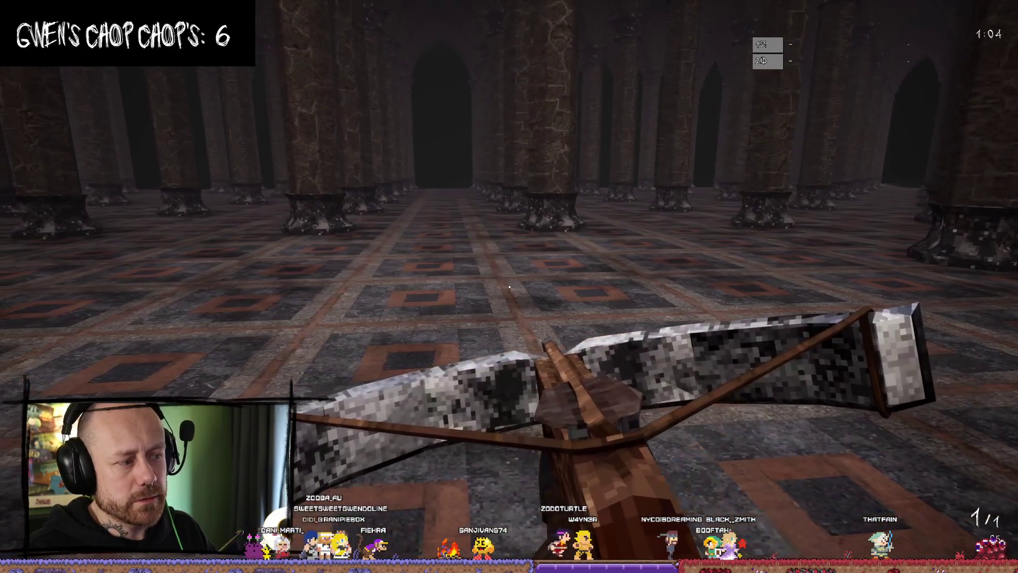
pyautogui.press('w')
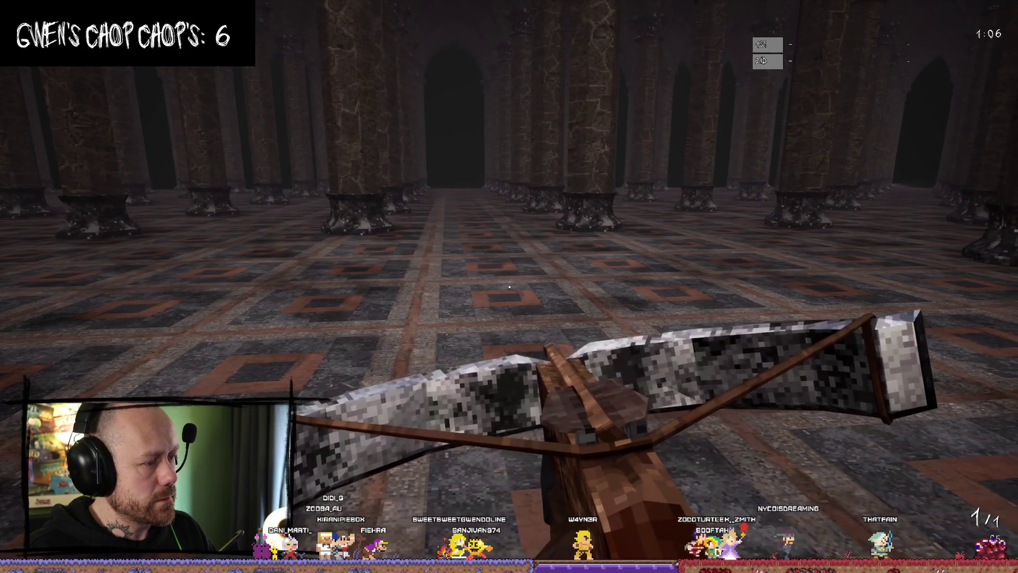
pyautogui.press('w')
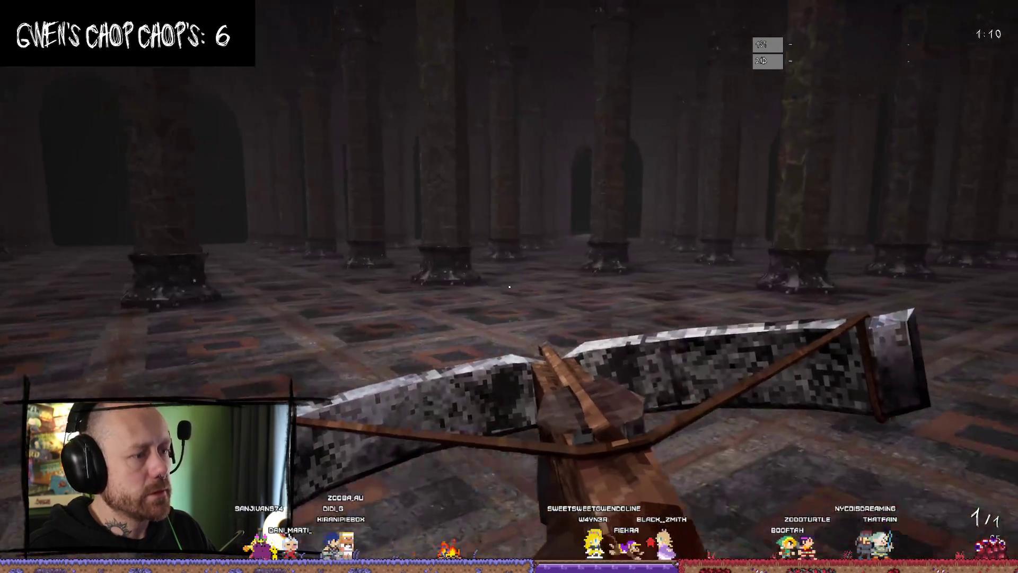
pyautogui.press('Escape')
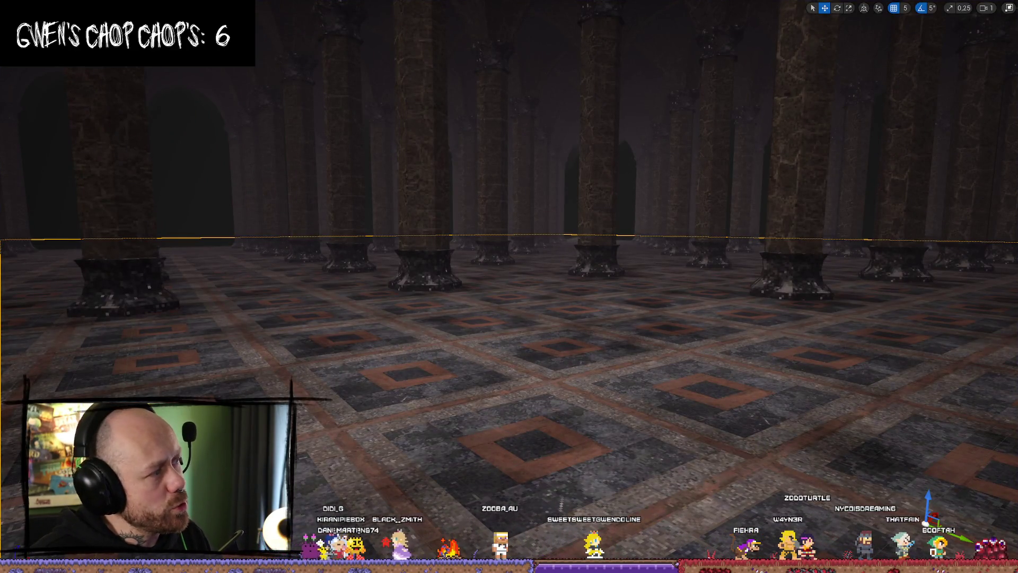
pyautogui.hotkey('alt', 'Tab')
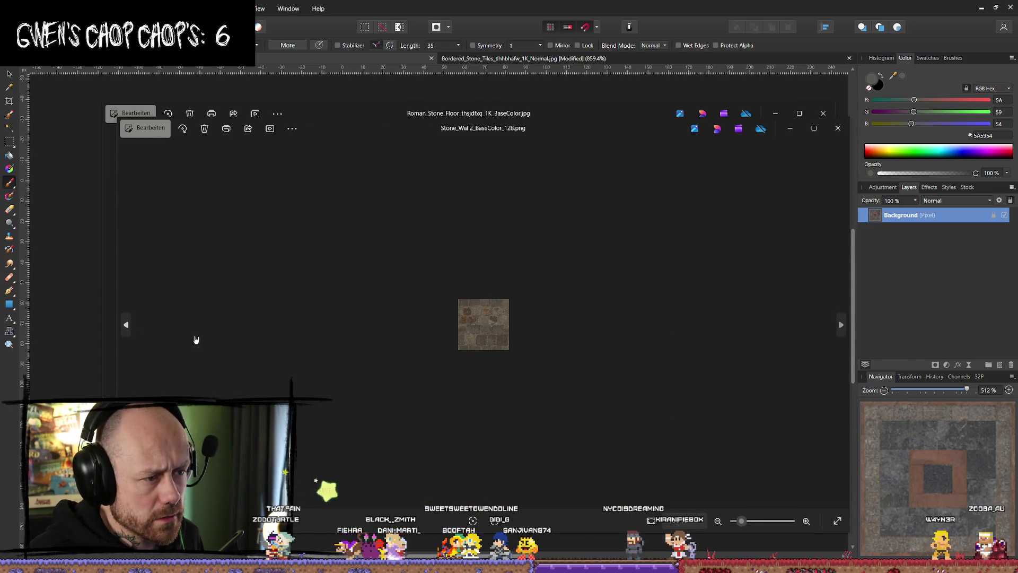
# - Close the Stone_Wall2, Wall_StoneCladding6 and Stone_Wall_Cobbelstone2 texture previews, keeping the Roman stone floor image
pyautogui.scroll(3, 459, 335)
pyautogui.click(817, 116)
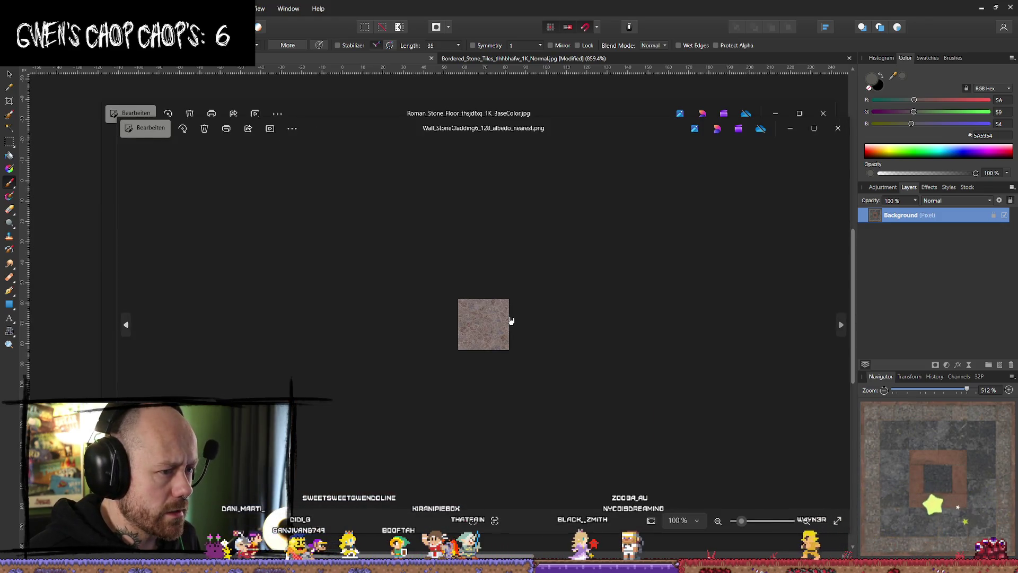
pyautogui.scroll(5, 508, 325)
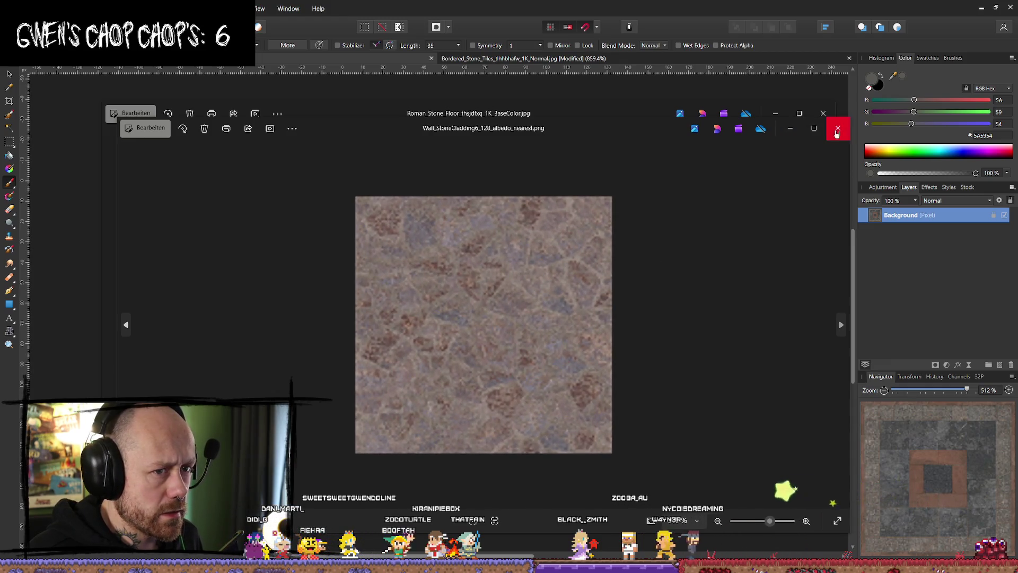
pyautogui.click(837, 133)
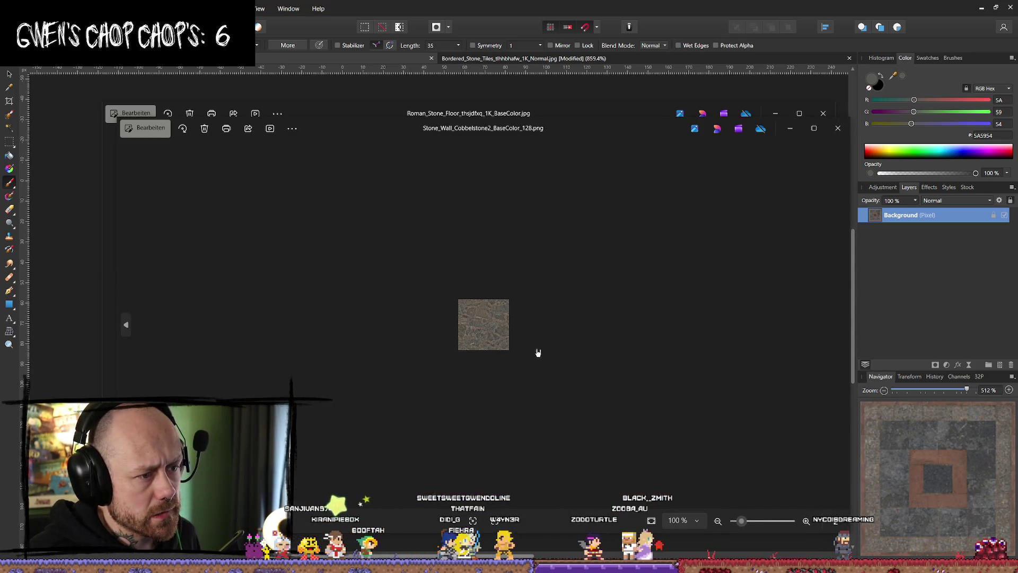
pyautogui.scroll(3, 537, 352)
pyautogui.click(838, 127)
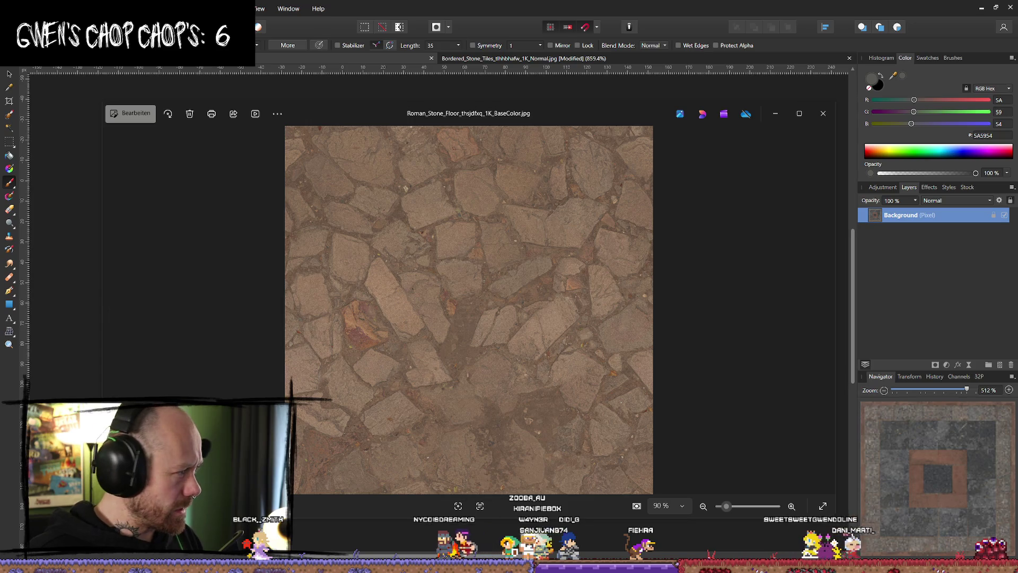
pyautogui.hotkey('alt', 'Tab')
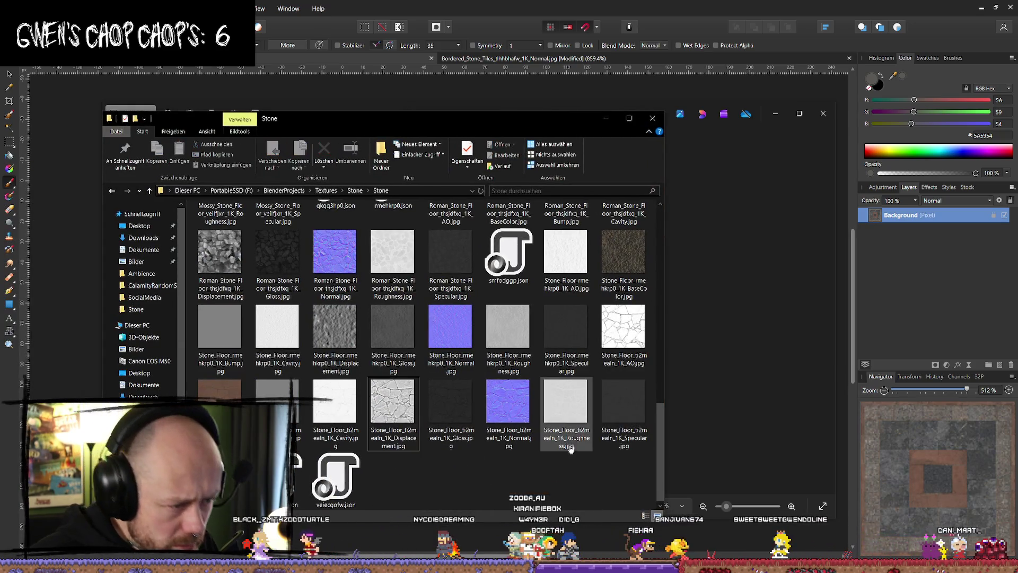
# - Drag Stone_Floor_ti2mealn_1K_Normal.jpg and BaseColor.jpg from Explorer into Affinity Photo
pyautogui.click(570, 448)
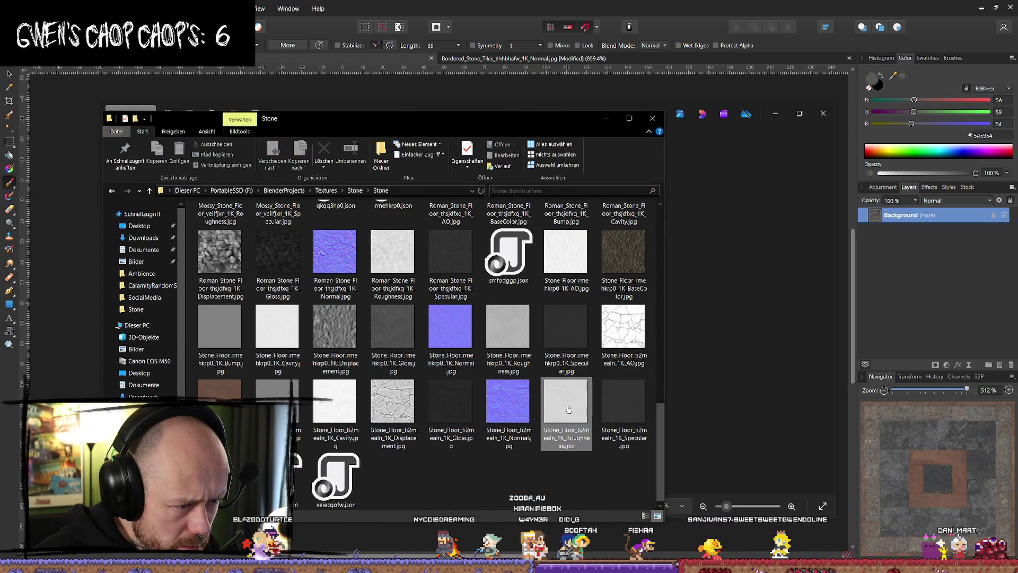
pyautogui.click(612, 482)
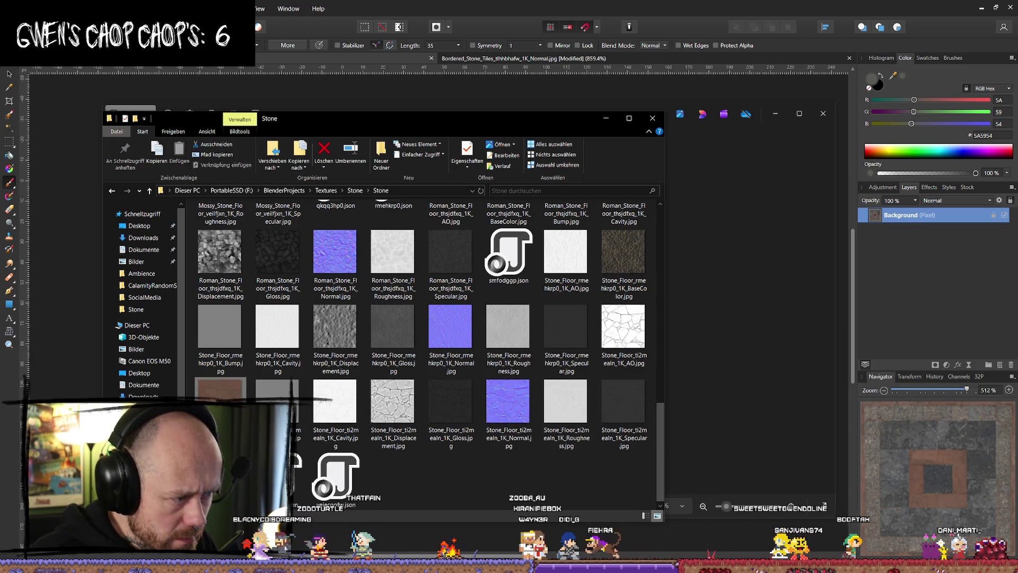
pyautogui.click(508, 408)
pyautogui.moveTo(620, 50); pyautogui.dragTo(612, 33)
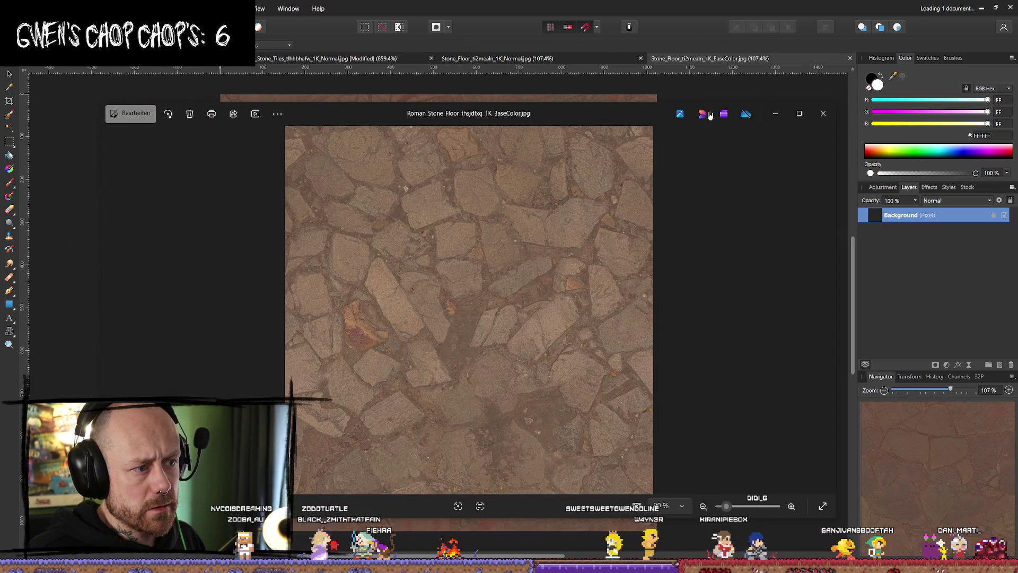
# - Close the Roman stone floor preview and inspect the stone floor base colour texture
pyautogui.click(823, 113)
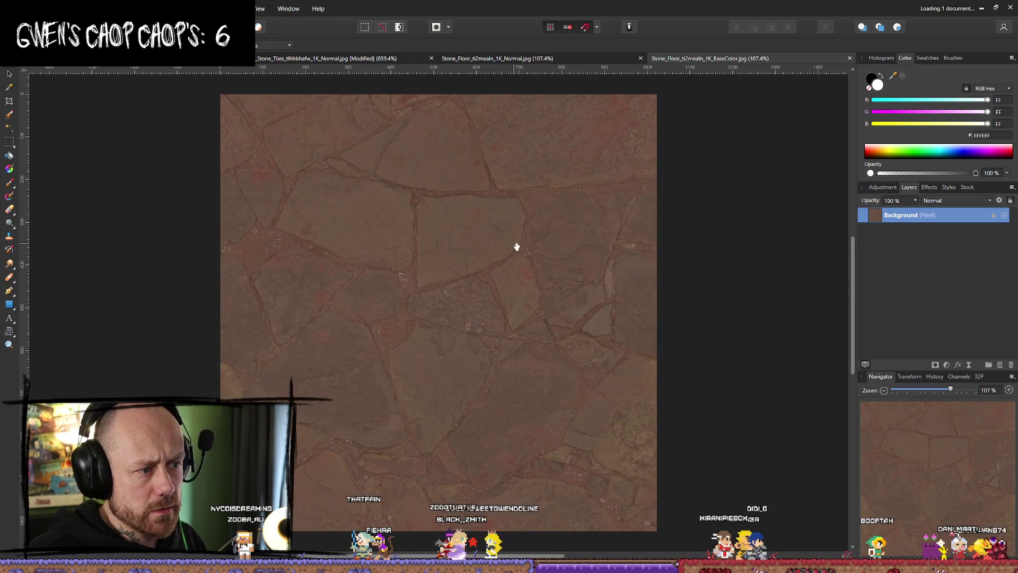
pyautogui.scroll(-3, 520, 244)
pyautogui.scroll(2, 517, 193)
pyautogui.scroll(1, 667, 277)
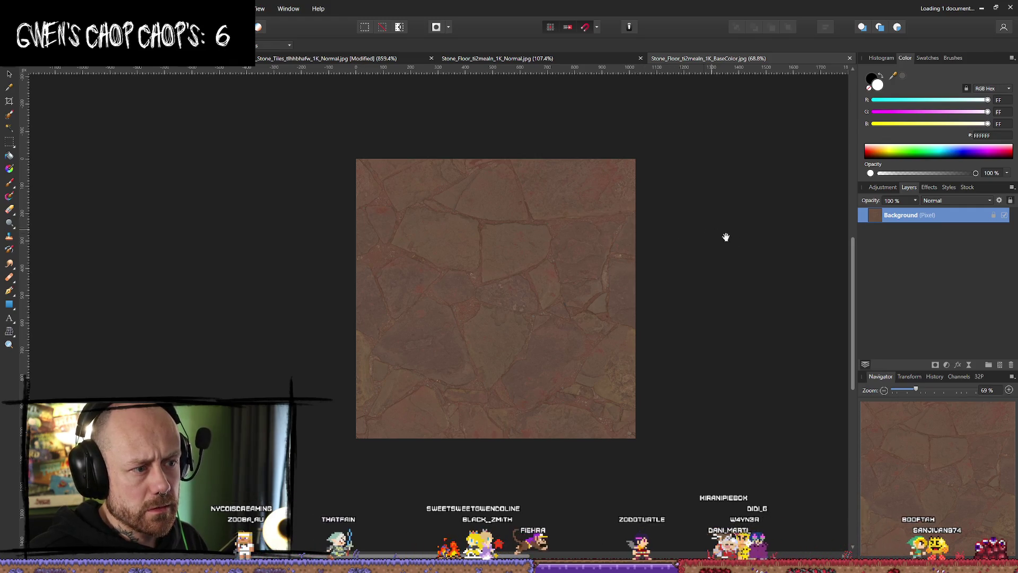
pyautogui.hscroll(2, 682, 252)
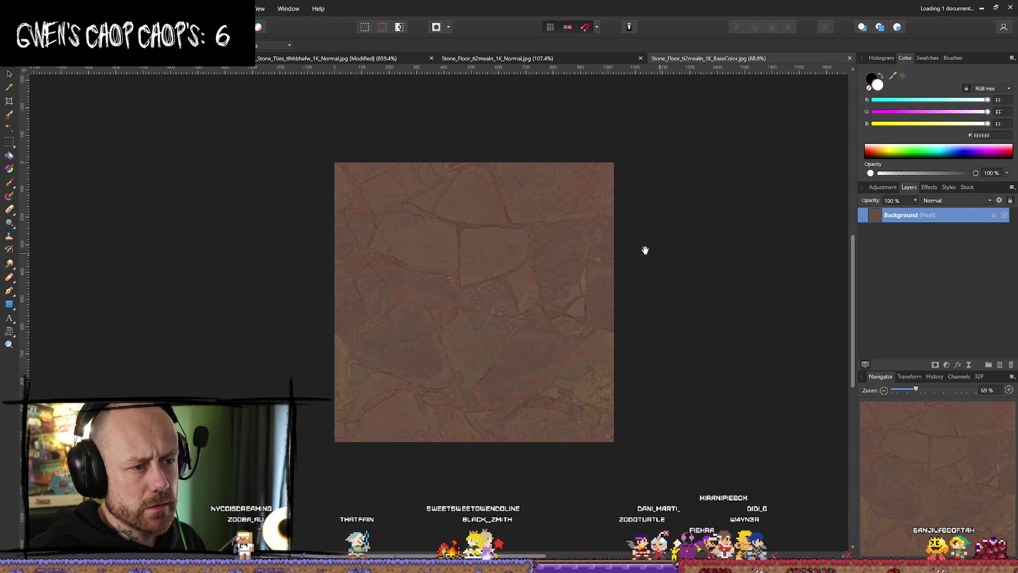
pyautogui.click(11, 9)
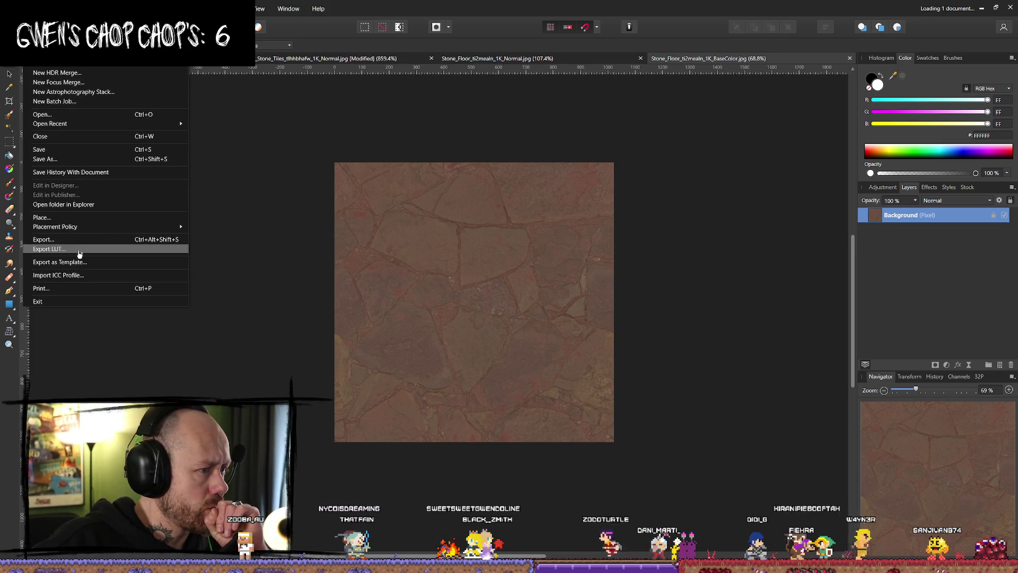
pyautogui.click(228, 8)
# - Resize the base colour texture to 128 × 128 px with Nearest Neighbor resampling
pyautogui.click(106, 8)
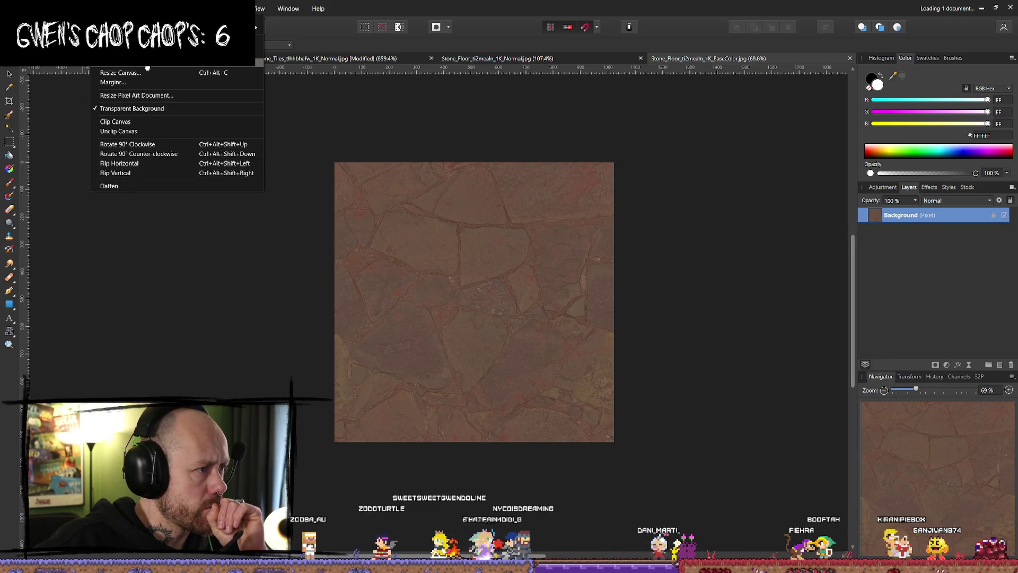
pyautogui.click(148, 67)
pyautogui.click(509, 251)
pyautogui.write('1')
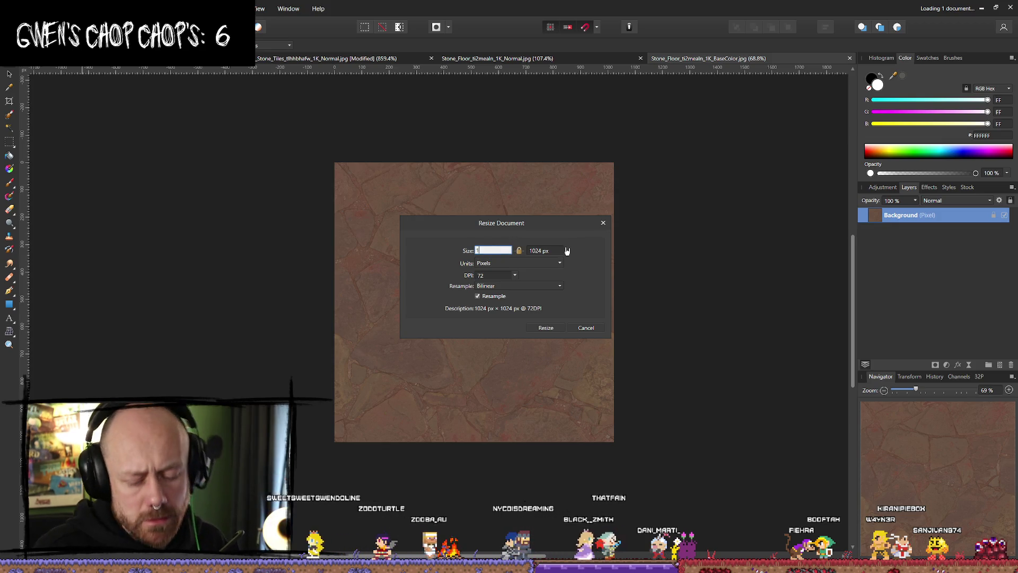
pyautogui.write('28')
pyautogui.press('Tab')
pyautogui.click(515, 287)
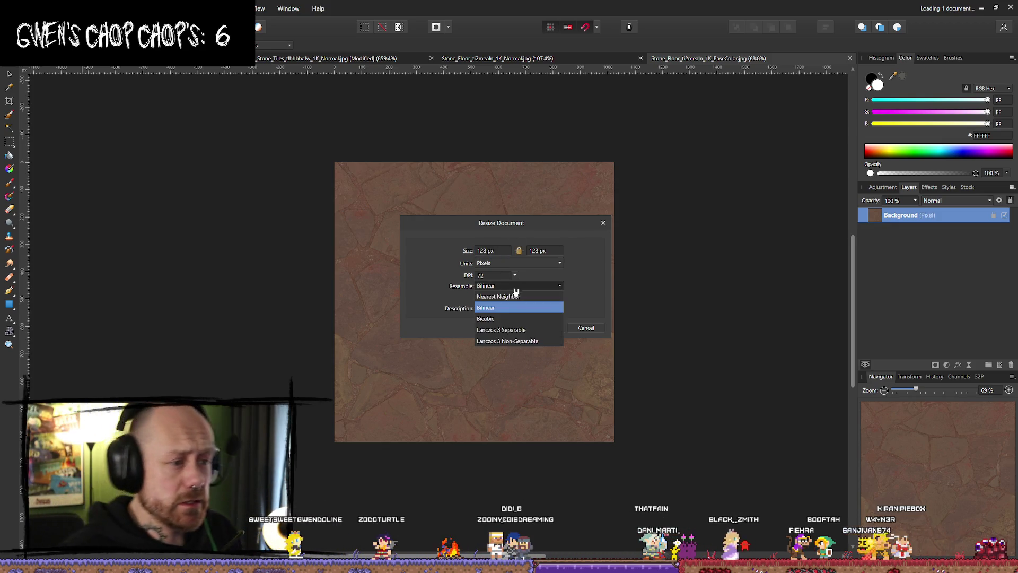
pyautogui.click(512, 297)
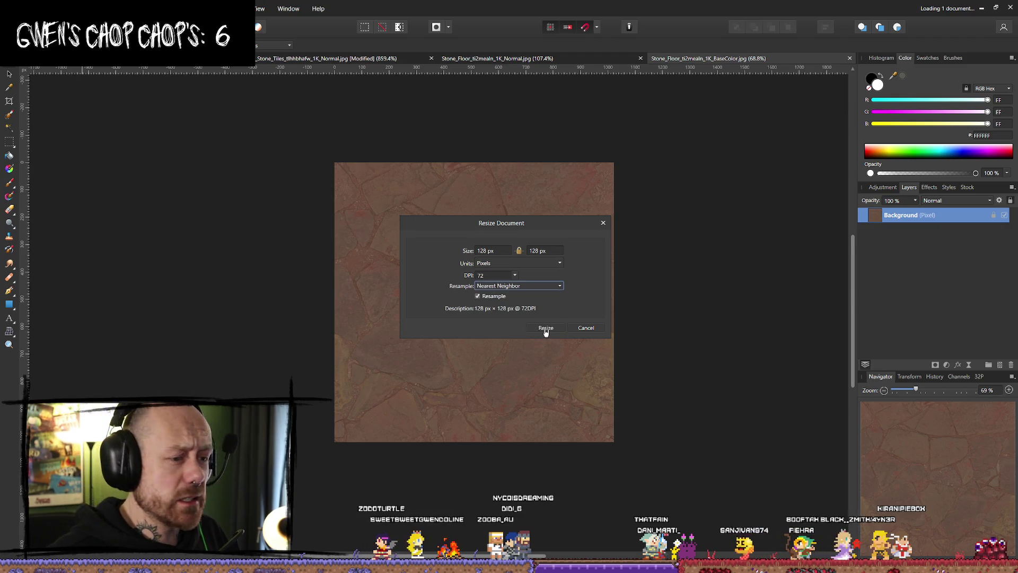
pyautogui.click(546, 329)
pyautogui.scroll(-3, 531, 296)
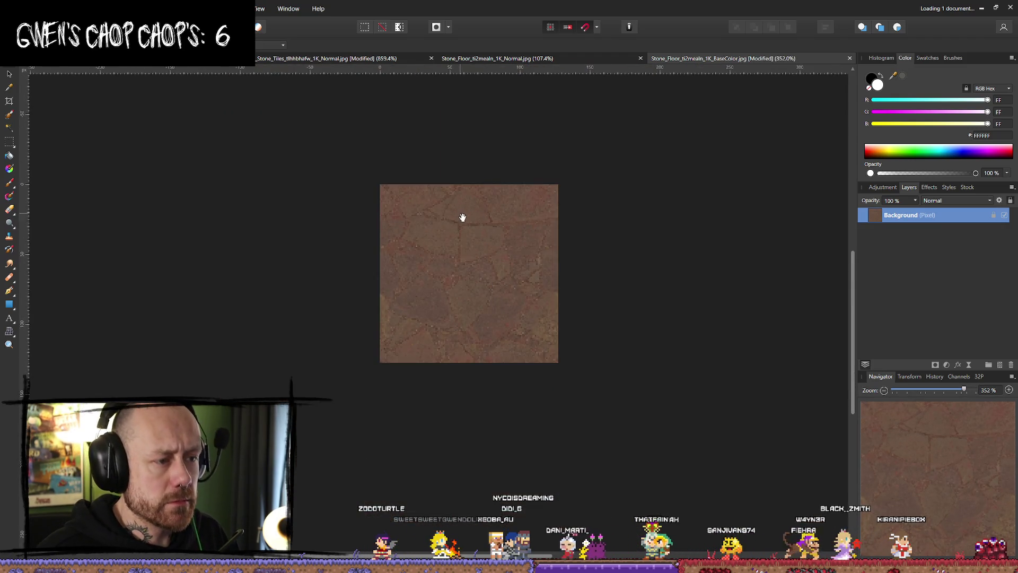
pyautogui.scroll(2, 462, 219)
pyautogui.scroll(-1, 472, 228)
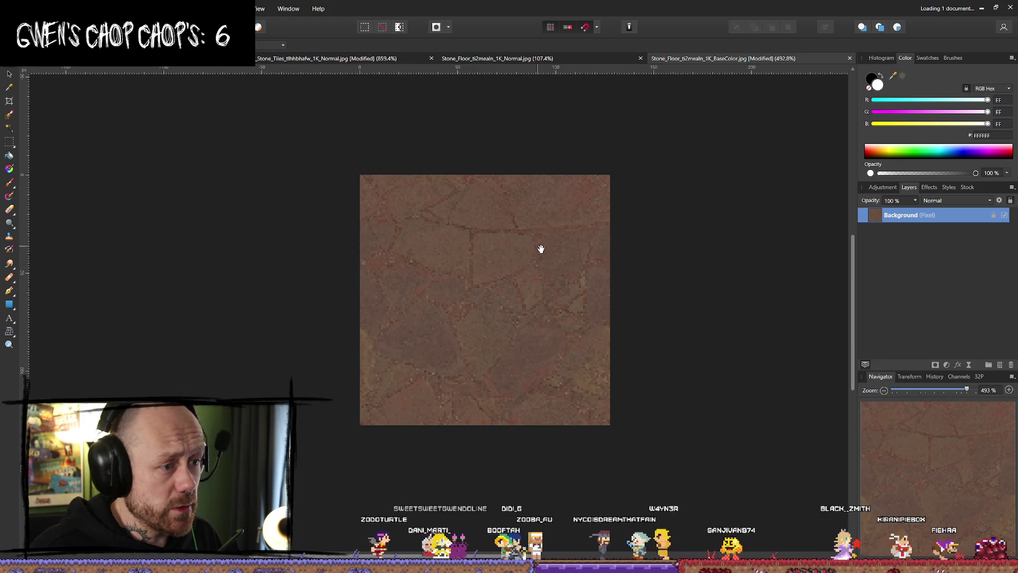
pyautogui.click(589, 58)
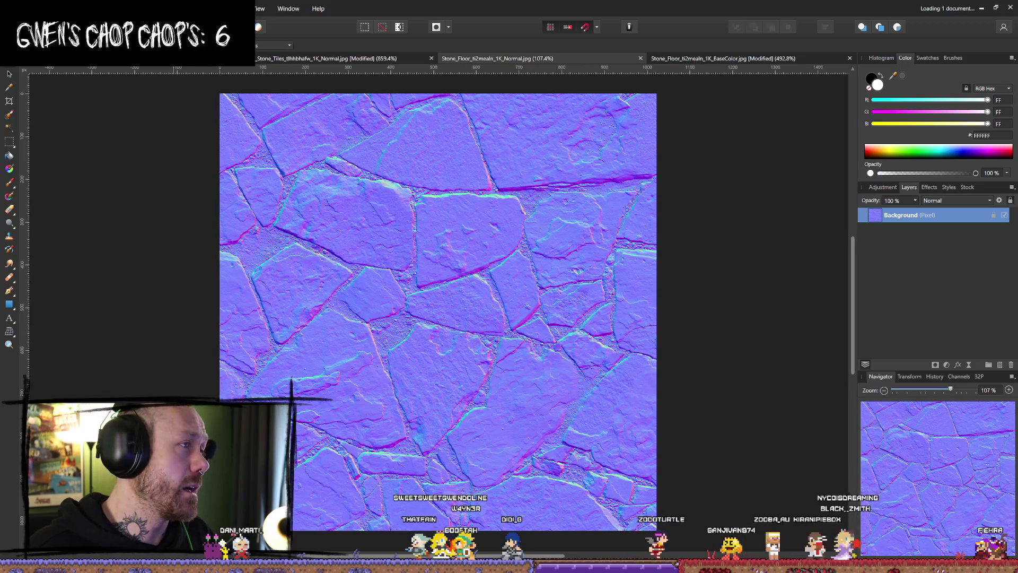
# - Resize the stone floor normal map to 128 × 128 px with Bilinear resampling
pyautogui.click(59, 8)
pyautogui.moveTo(108, 8)
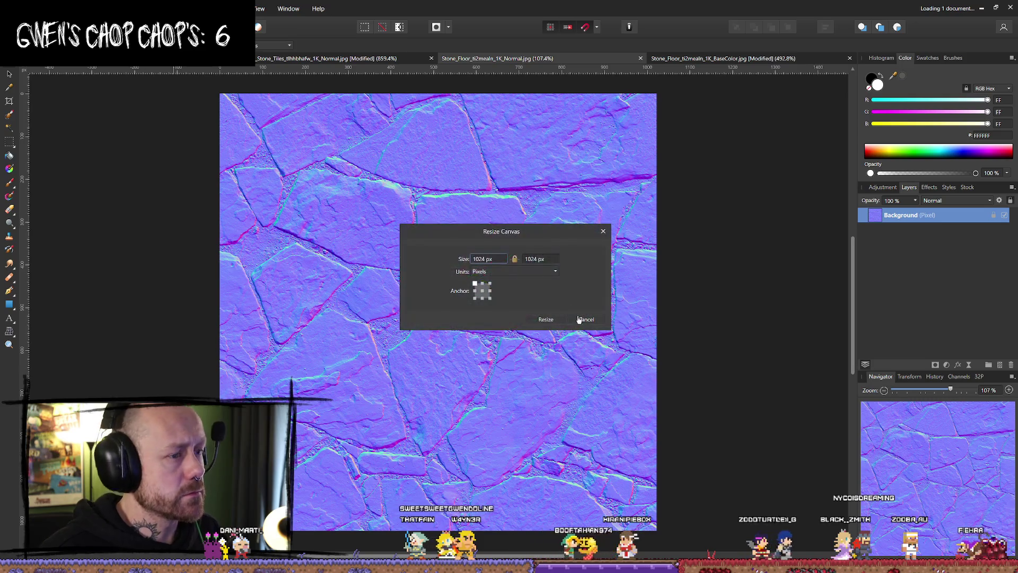
pyautogui.click(587, 318)
pyautogui.click(109, 9)
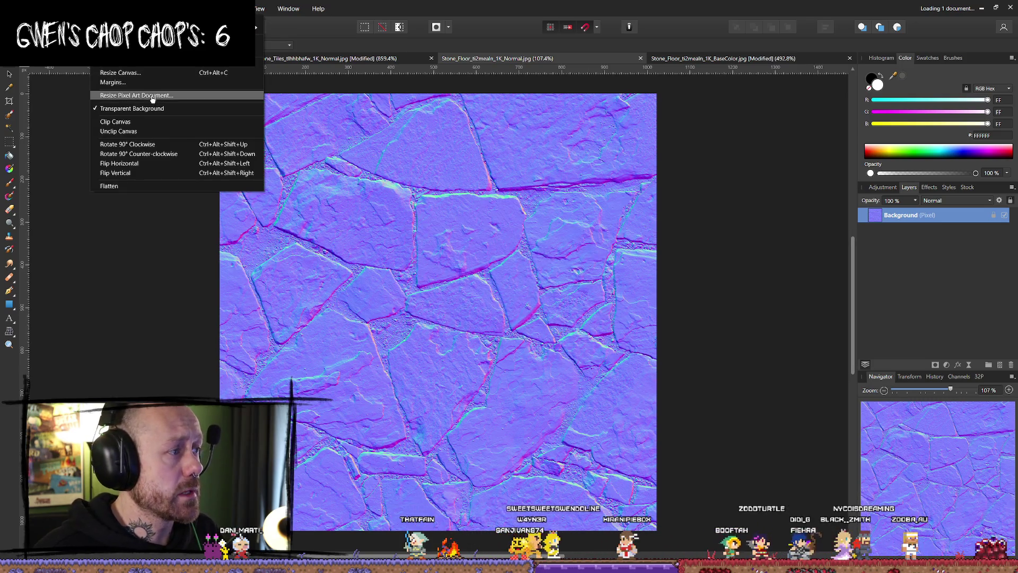
pyautogui.click(120, 63)
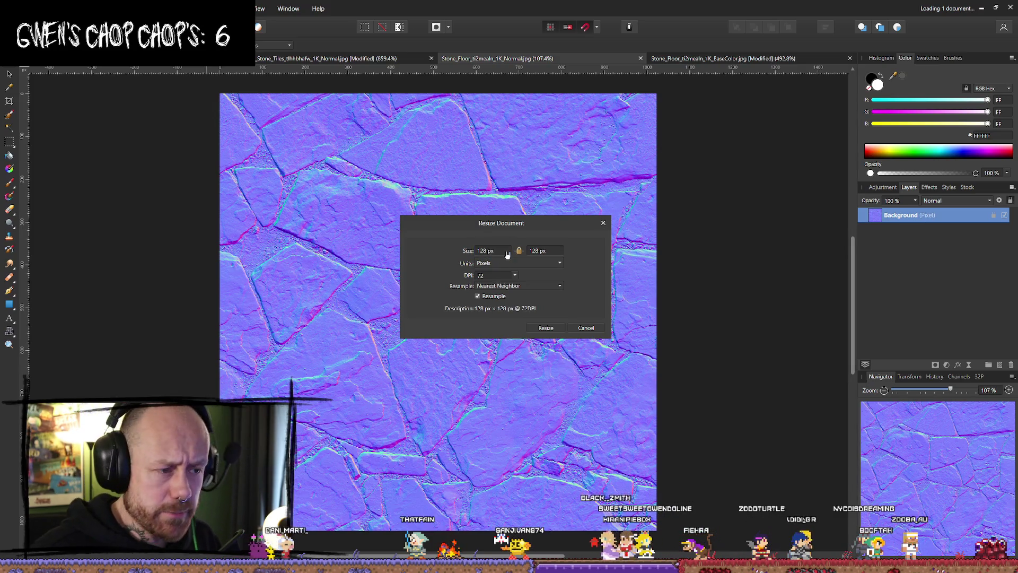
pyautogui.click(534, 286)
pyautogui.click(502, 310)
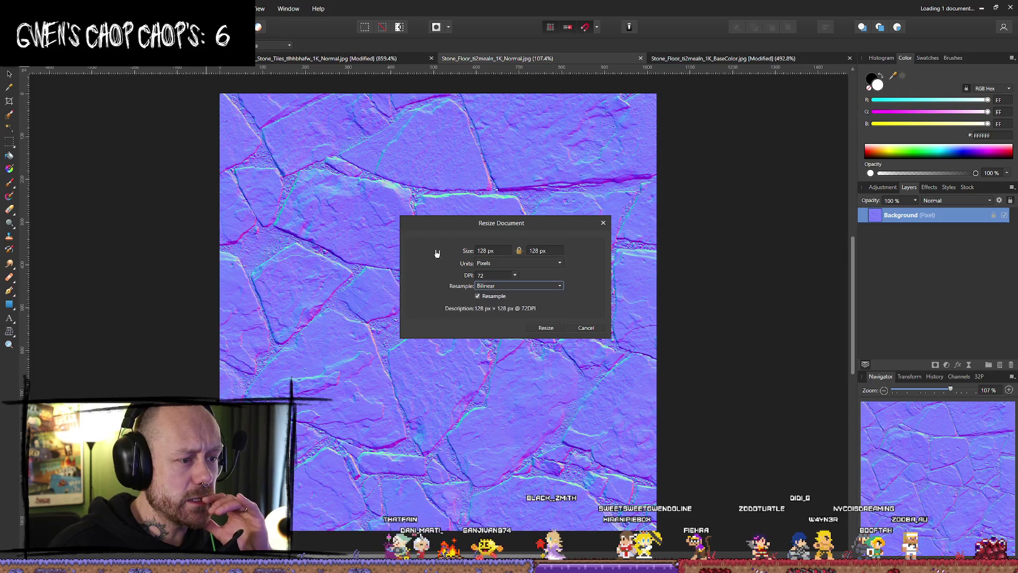
pyautogui.click(546, 328)
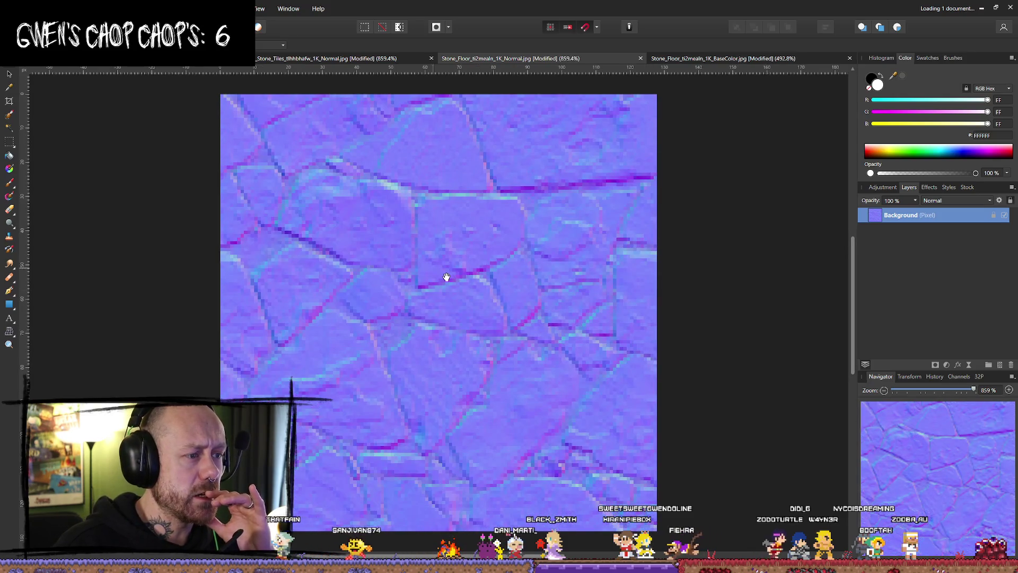
# - Export the normal map, continuing through the export settings to the save dialog
pyautogui.click(24, 9)
pyautogui.click(86, 250)
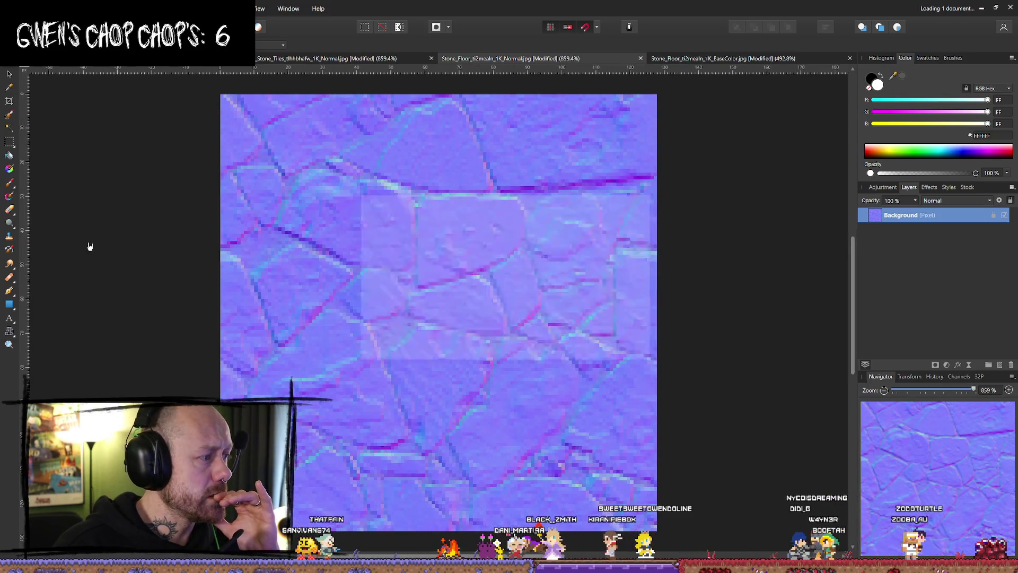
pyautogui.click(592, 351)
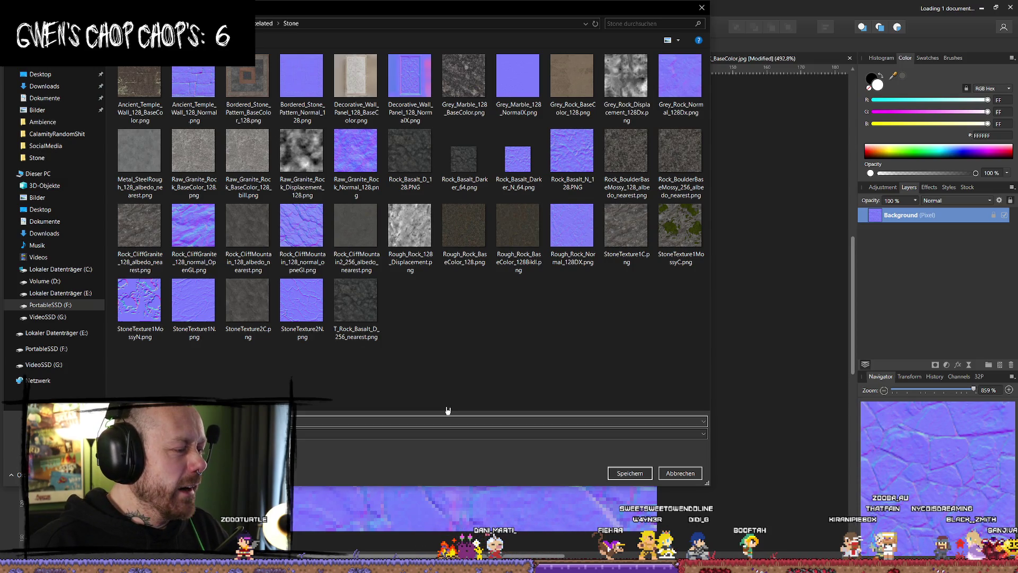
# - Save the normal map as Stone_Floor3_Normal_128.png, then start exporting the base colour document
pyautogui.press('Escape')
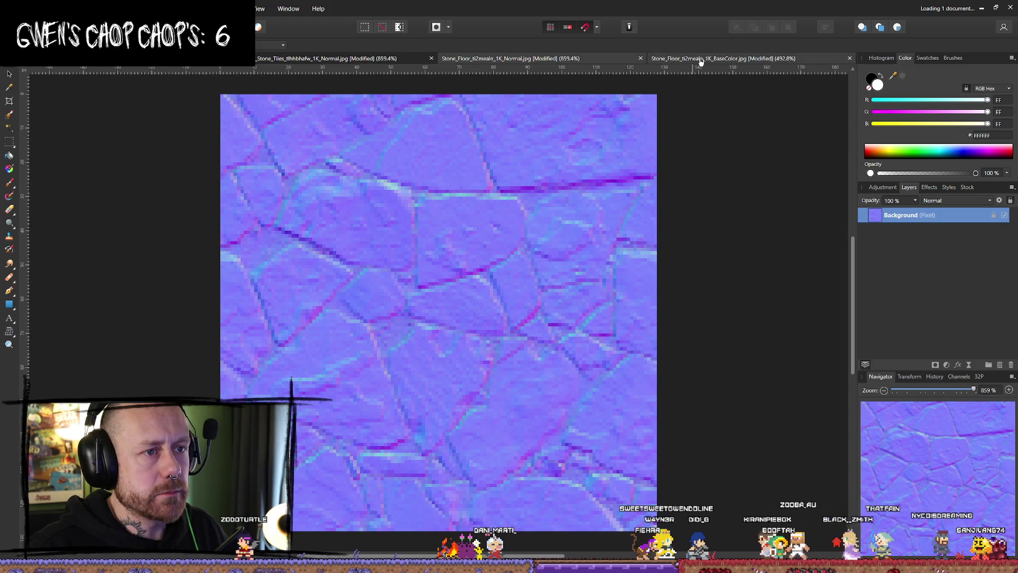
pyautogui.click(701, 60)
pyautogui.click(12, 9)
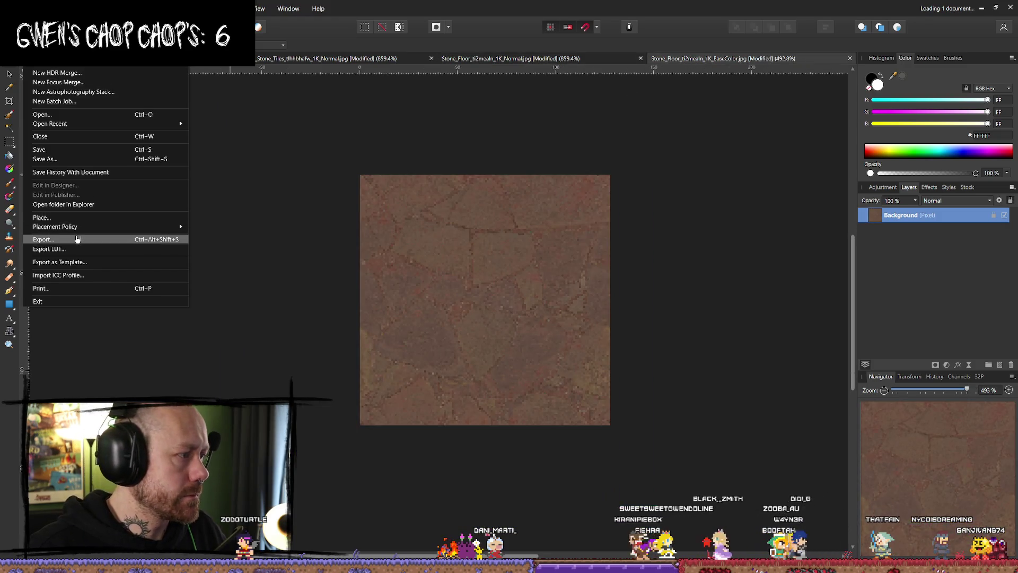
pyautogui.click(79, 240)
# - Save the base colour texture as a PNG in the Stone folder and minimise Affinity Photo
pyautogui.click(592, 353)
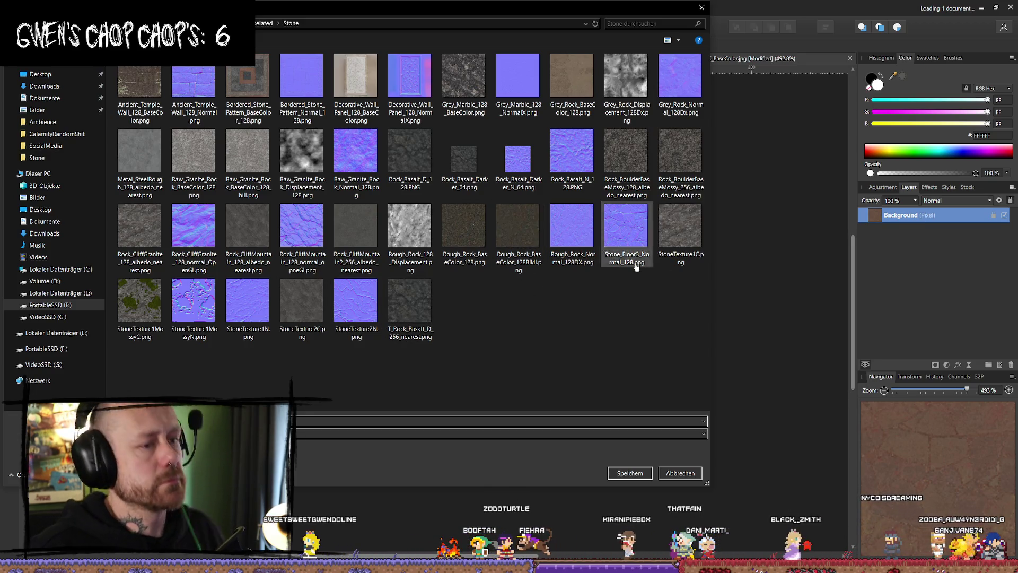
pyautogui.click(640, 241)
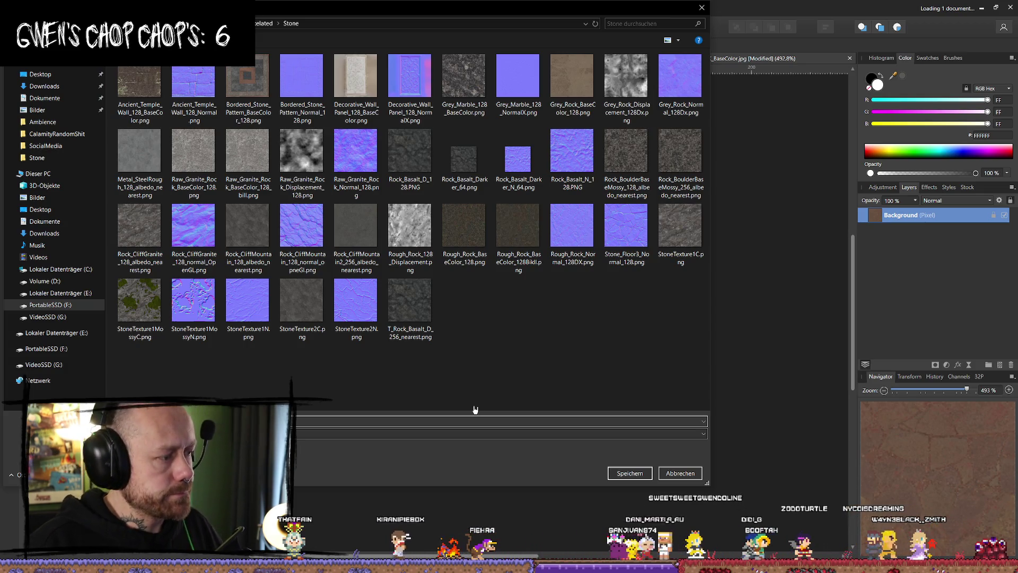
pyautogui.press('Escape')
pyautogui.click(986, 9)
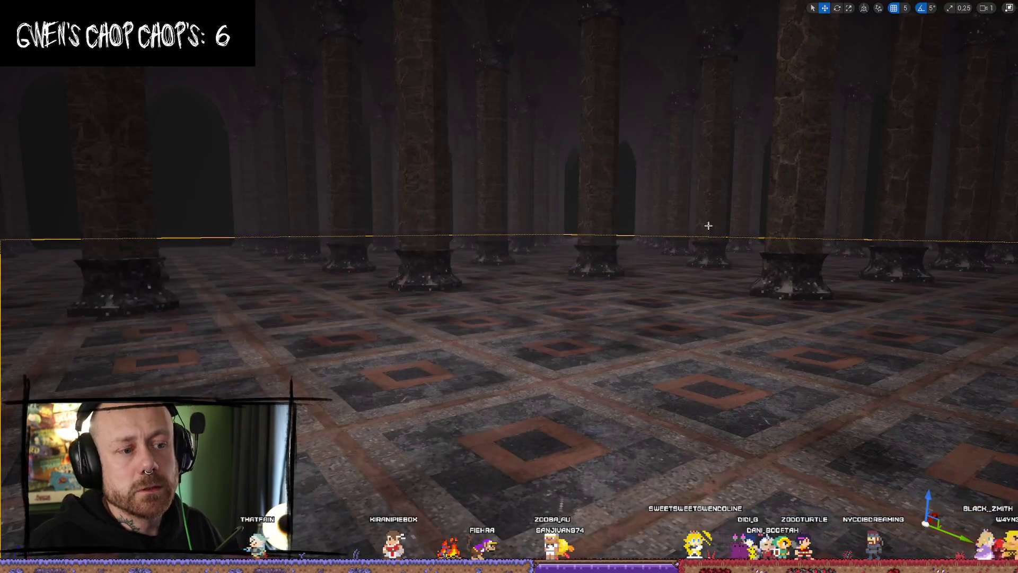
# - From the Content Drawer, duplicate StoneWithPatternWorldAlignNoiseMat4 as StoneWithPatternWorldAlignNoiseMat5 and open its material graph
pyautogui.moveTo(594, 214)
pyautogui.mouseDown()
pyautogui.moveTo(594, 250)
pyautogui.moveTo(594, 201)
pyautogui.moveTo(562, 202)
pyautogui.moveTo(562, 214)
pyautogui.moveTo(615, 206)
pyautogui.moveTo(587, 221)
pyautogui.mouseUp()
pyautogui.hotkey('ctrl', 'space')
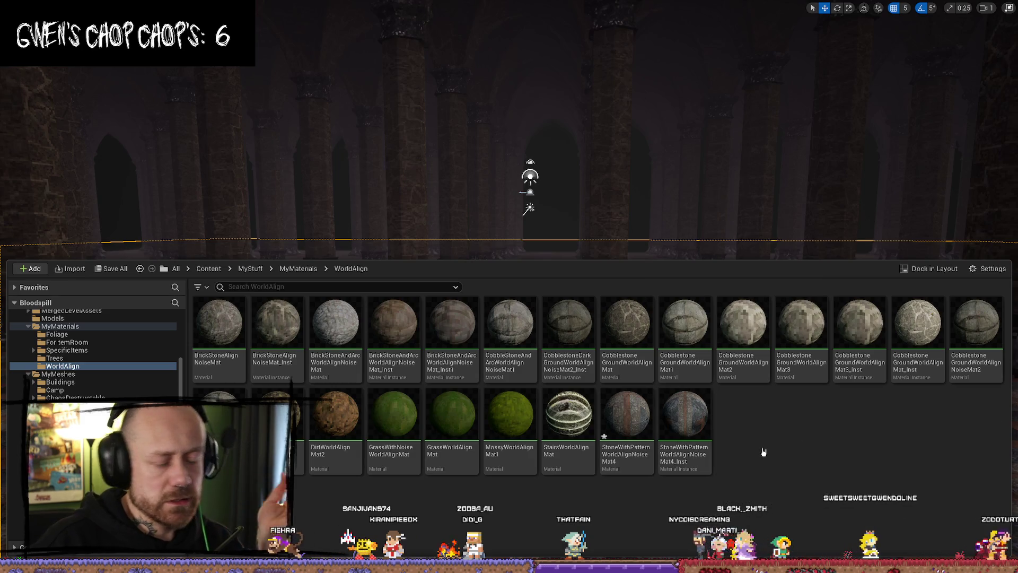
pyautogui.click(640, 405)
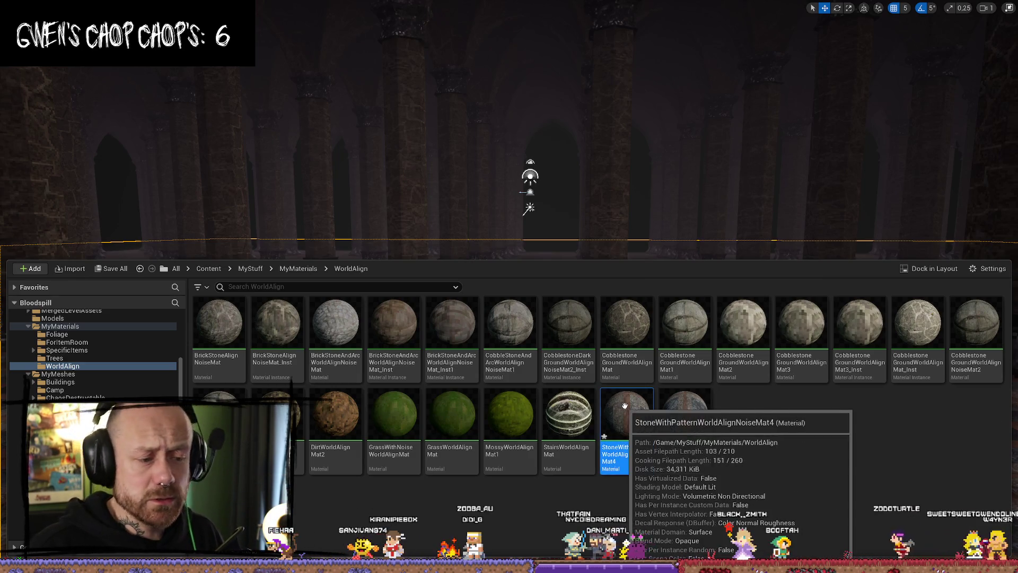
pyautogui.rightClick(640, 405)
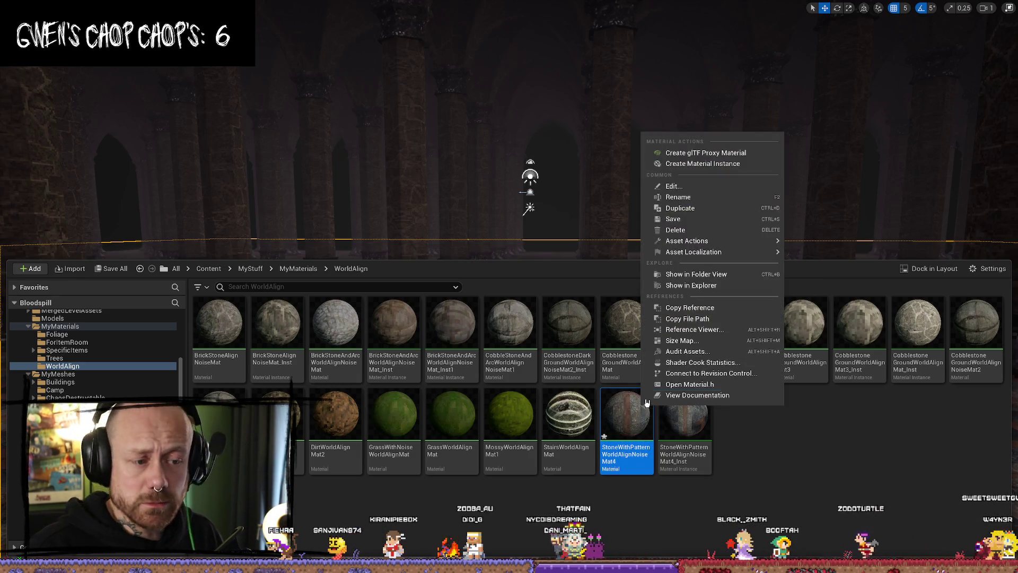
pyautogui.click(710, 213)
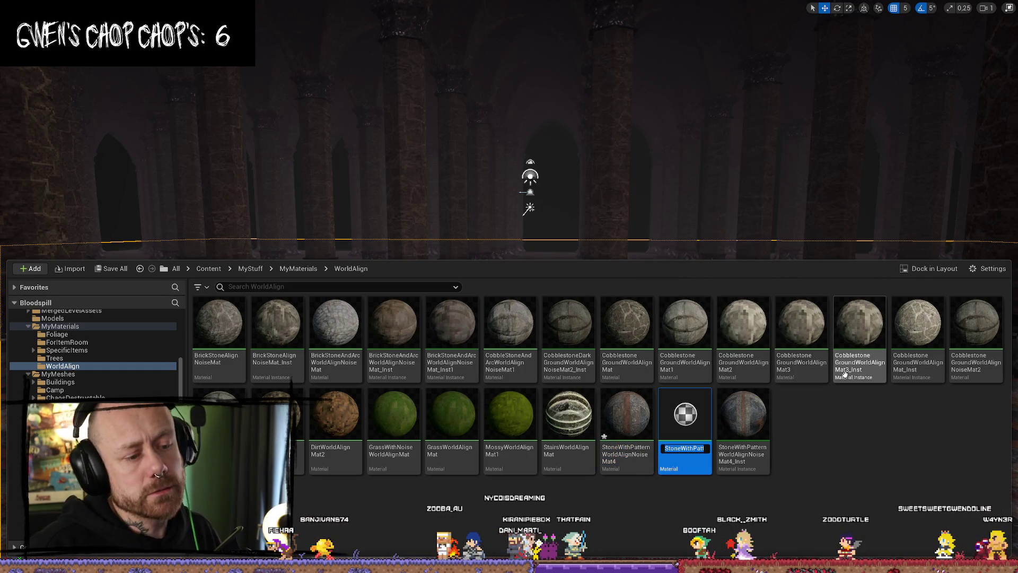
pyautogui.press('Return')
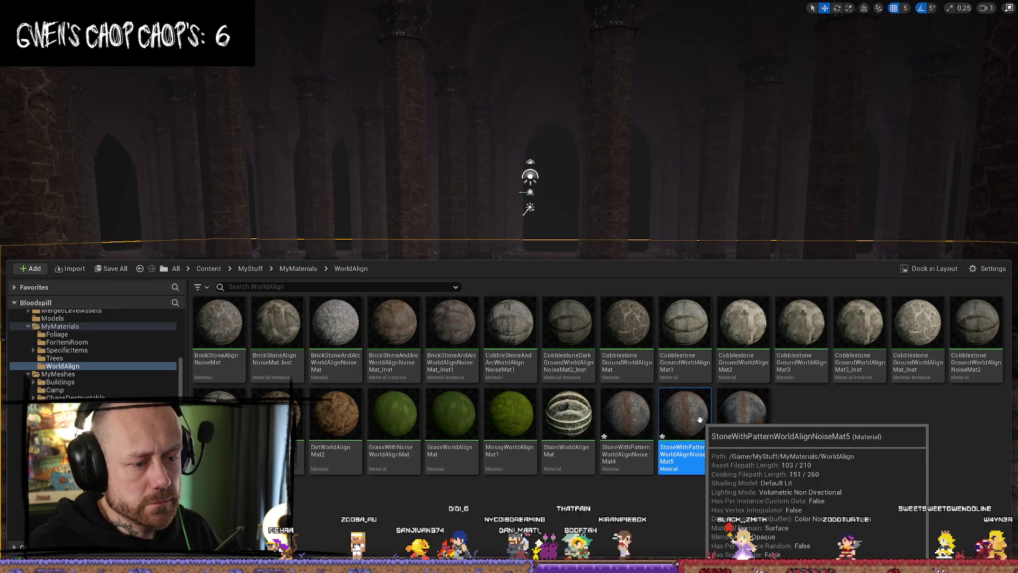
pyautogui.doubleClick(699, 419)
pyautogui.moveTo(717, 100); pyautogui.dragTo(635, 217)
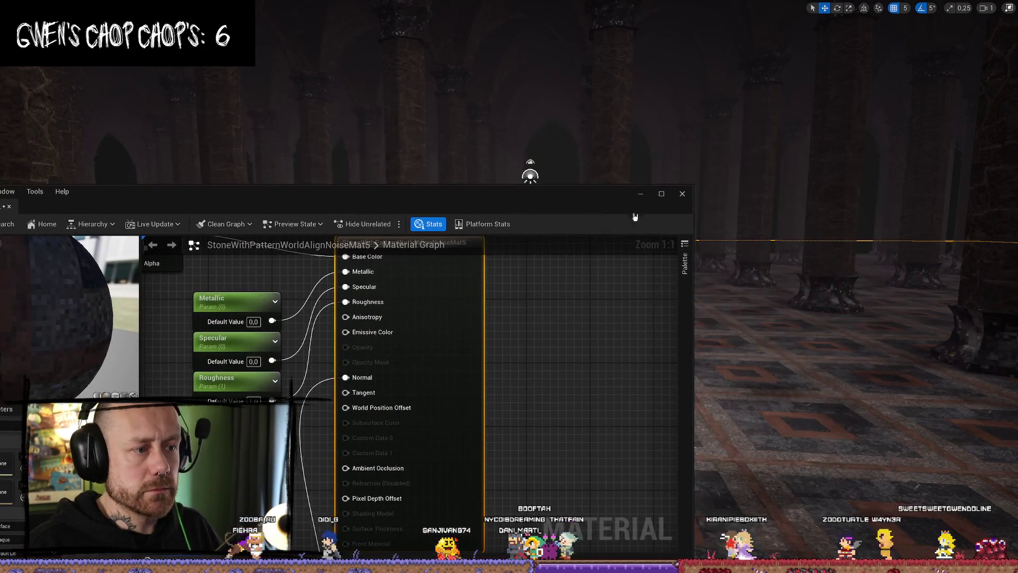
# - Move the material editor aside and drag StoneWithPatternWorldAlignNoiseMat5 onto the hall floor
pyautogui.moveTo(575, 200); pyautogui.dragTo(0, 202)
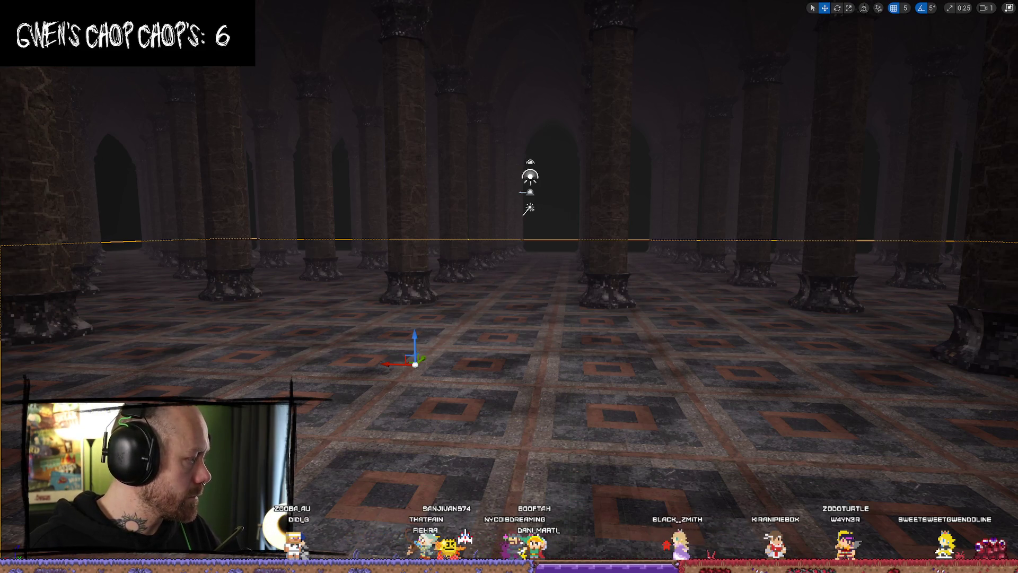
pyautogui.moveTo(0, 202); pyautogui.dragTo(496, 432)
pyautogui.moveTo(483, 358); pyautogui.dragTo(483, 429)
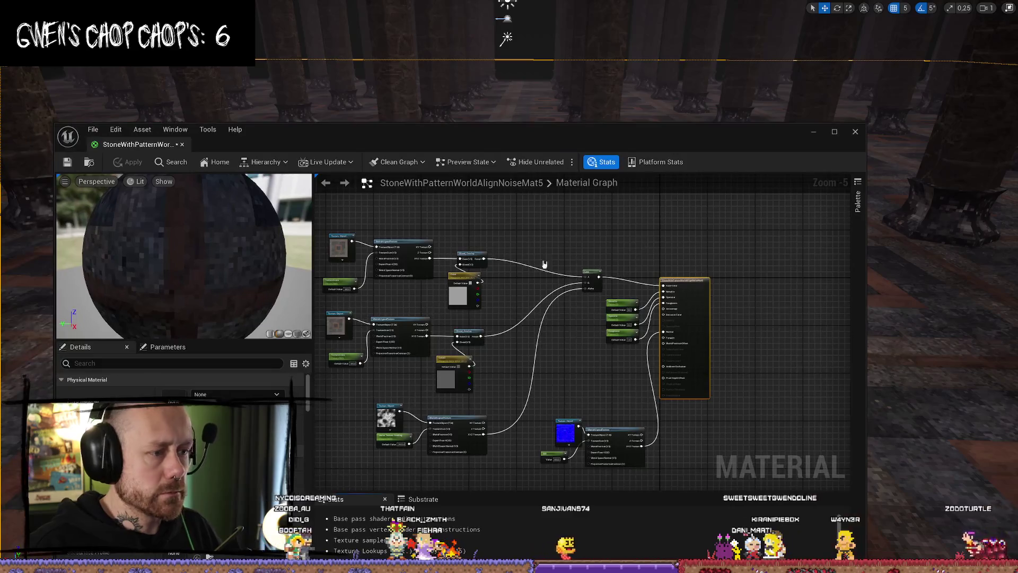
# - Select the base colour Texture Object node, then show the Walls textures and the Stone textures folder
pyautogui.click(417, 242)
pyautogui.moveTo(424, 250); pyautogui.dragTo(417, 231)
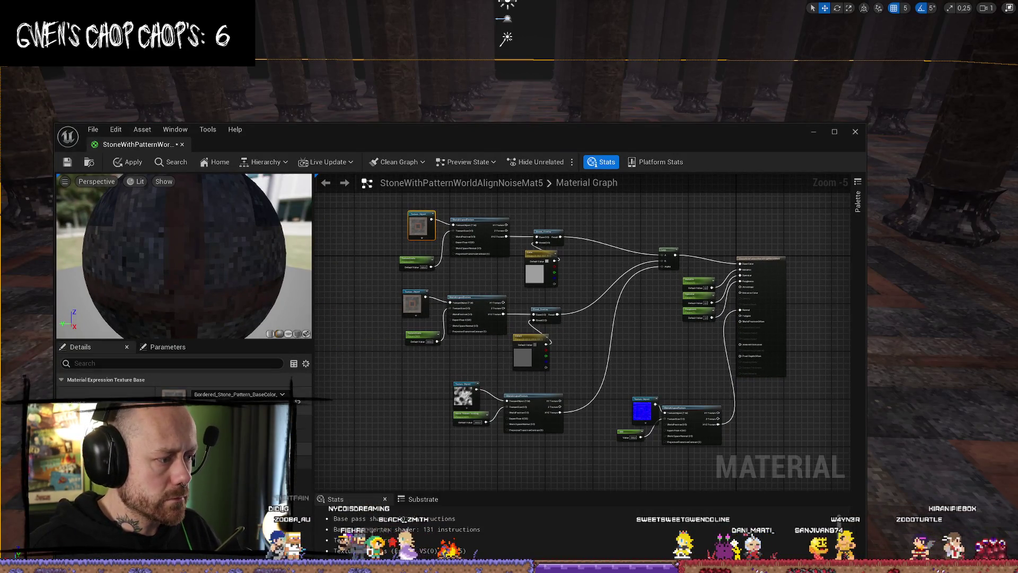
pyautogui.hotkey('ctrl', 'space')
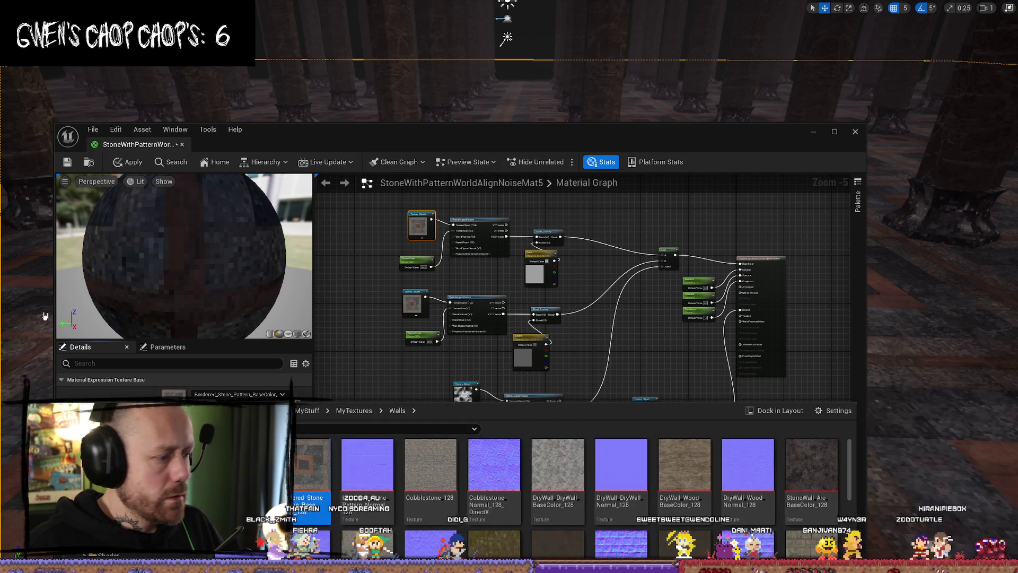
pyautogui.hotkey('alt', 'Tab')
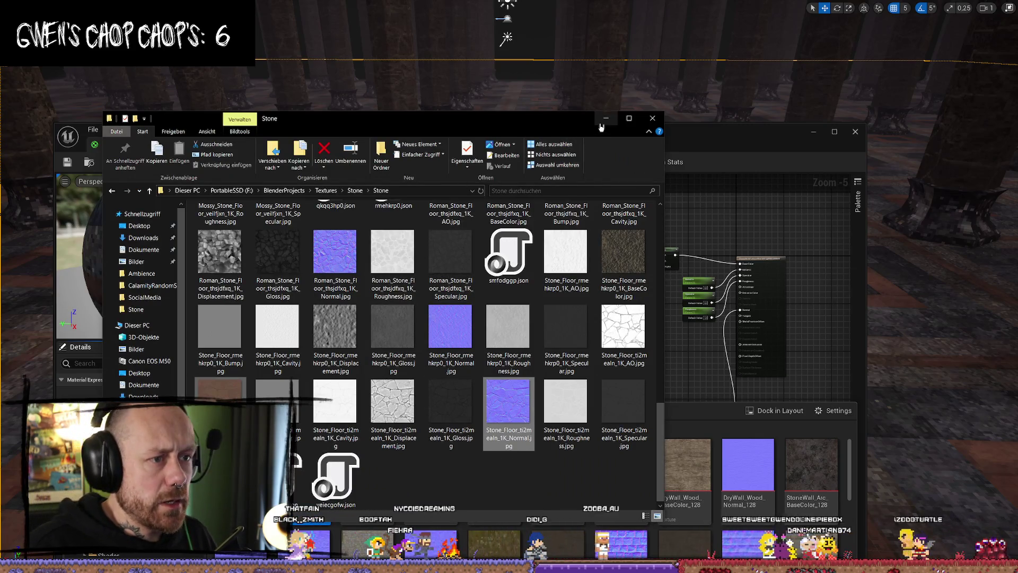
# - Look through the Stone texture folder and its grey_rock_tiwlbihfw_1k subfolder in Explorer
pyautogui.click(67, 139)
pyautogui.hotkey('alt', 'Tab')
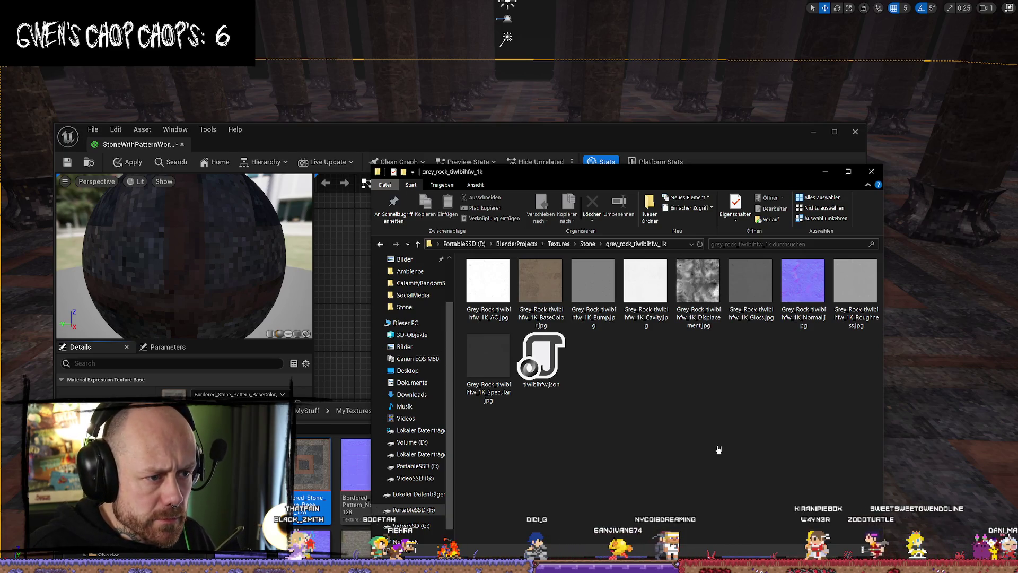
pyautogui.keyDown('ctrl'); pyautogui.scroll(-5, 727, 450); pyautogui.keyUp('ctrl')
pyautogui.keyDown('ctrl'); pyautogui.scroll(5, 732, 445); pyautogui.keyUp('ctrl')
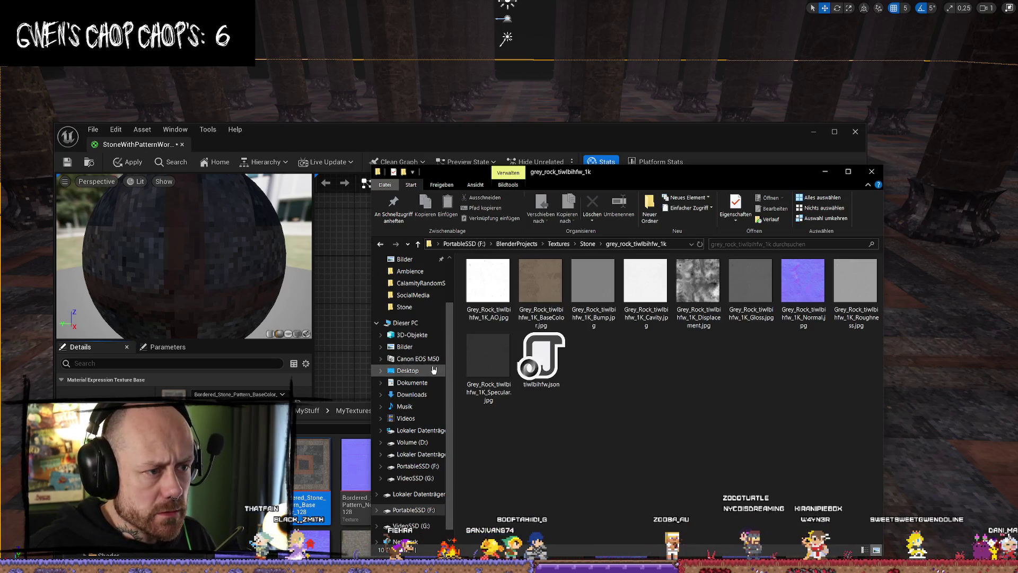
pyautogui.hotkey('alt', 'Up')
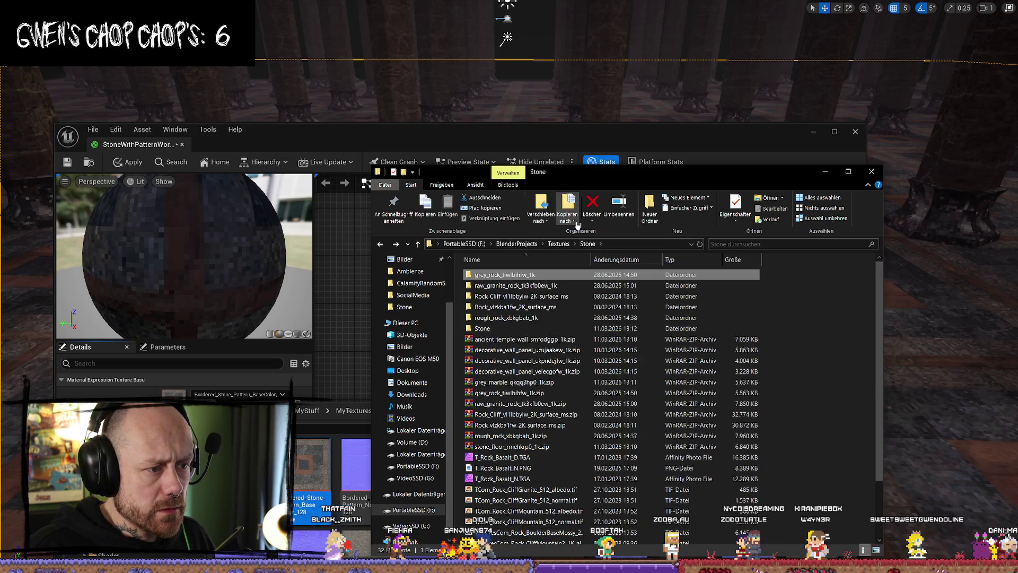
pyautogui.press('Return')
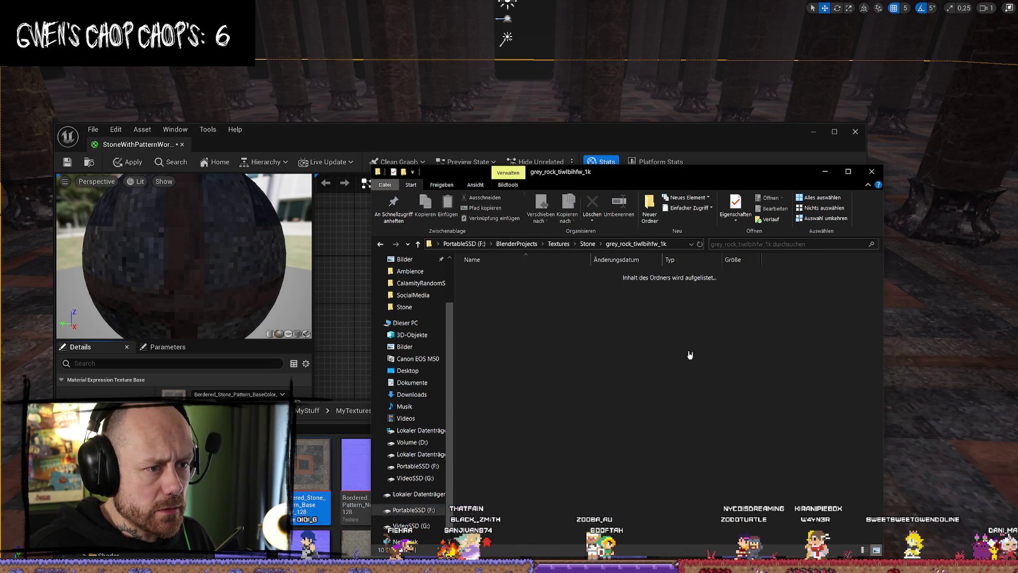
pyautogui.hotkey('alt', 'Up')
pyautogui.hotkey('alt', 'F4')
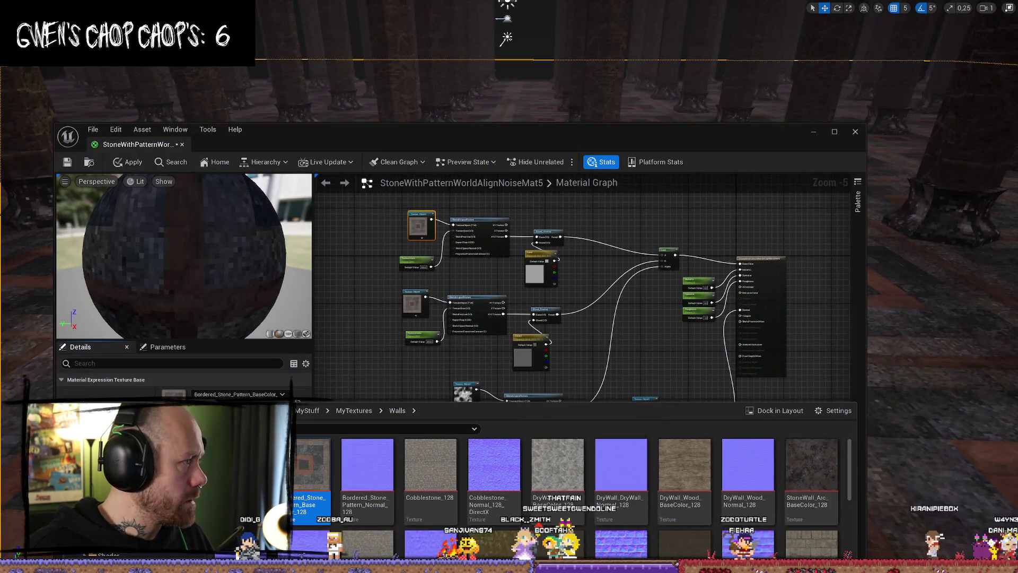
pyautogui.hotkey('alt', 'Tab')
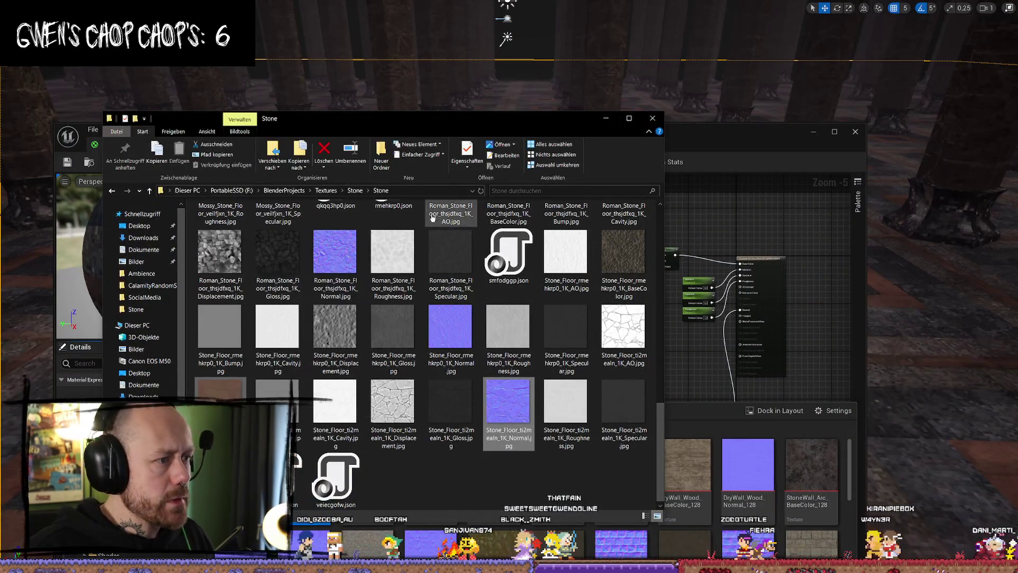
# - Open Textures > Pixelated > Stone and select the Stone_Floor3 base colour and normal textures
pyautogui.click(320, 191)
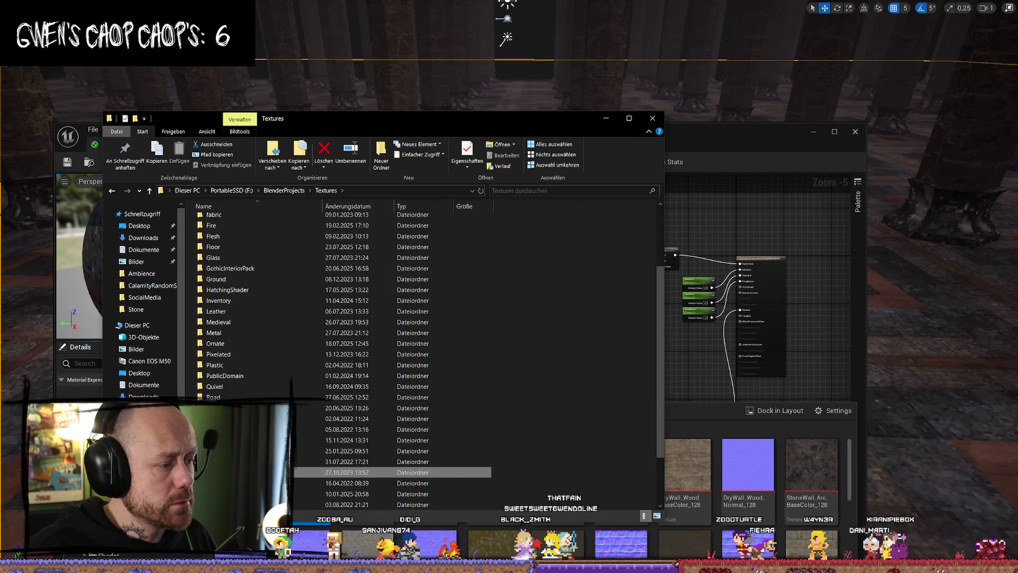
pyautogui.scroll(-5, 287, 393)
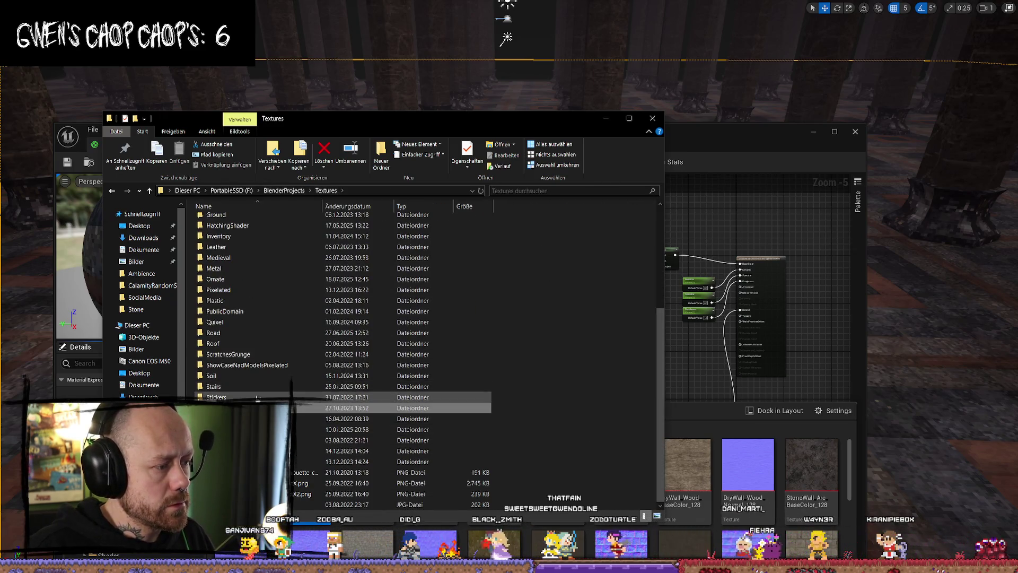
pyautogui.doubleClick(257, 290)
pyautogui.scroll(-4, 265, 300)
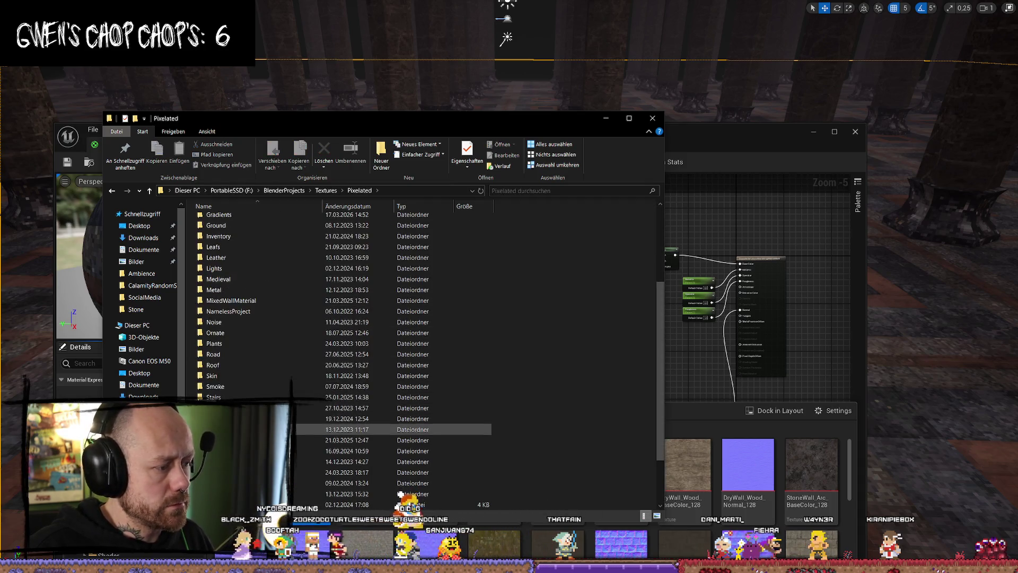
pyautogui.doubleClick(266, 408)
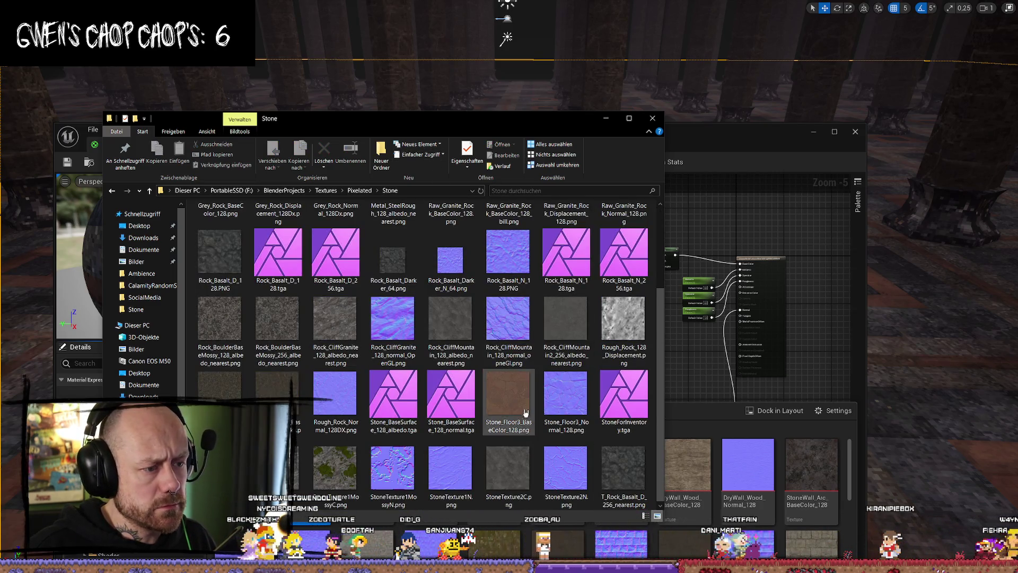
pyautogui.click(508, 395)
pyautogui.keyDown('ctrl'); pyautogui.click(565, 395); pyautogui.keyUp('ctrl')
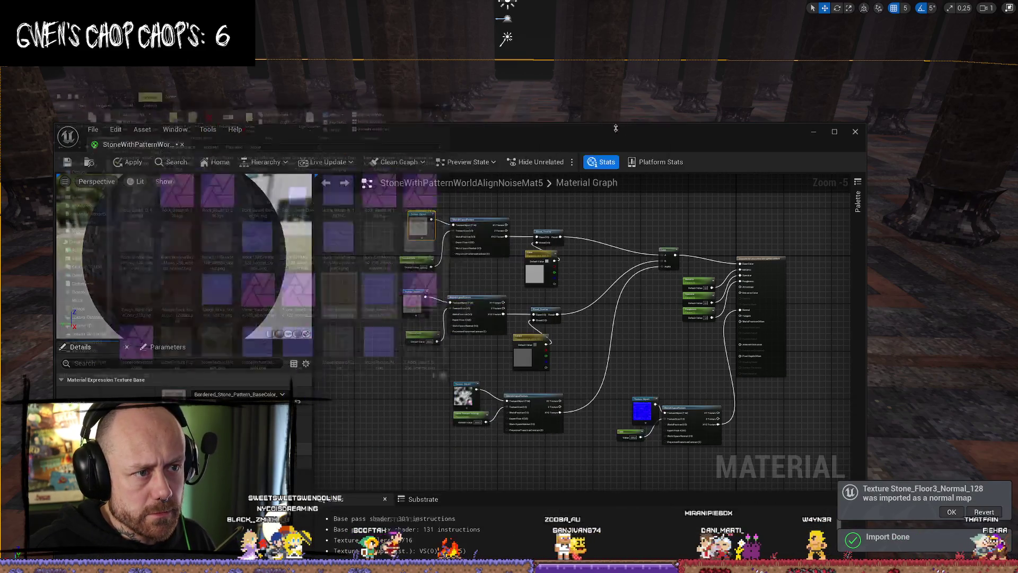
# - Set both Stone_Floor3 textures to Nearest filter in the Property Matrix and save all assets
pyautogui.click(952, 512)
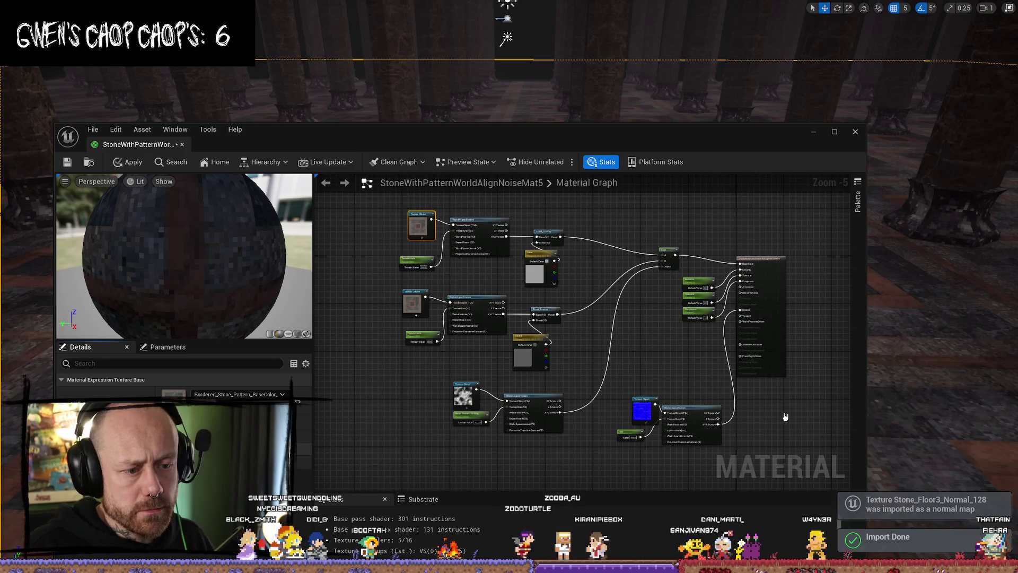
pyautogui.hotkey('ctrl', 'space')
pyautogui.moveTo(652, 535); pyautogui.dragTo(493, 504)
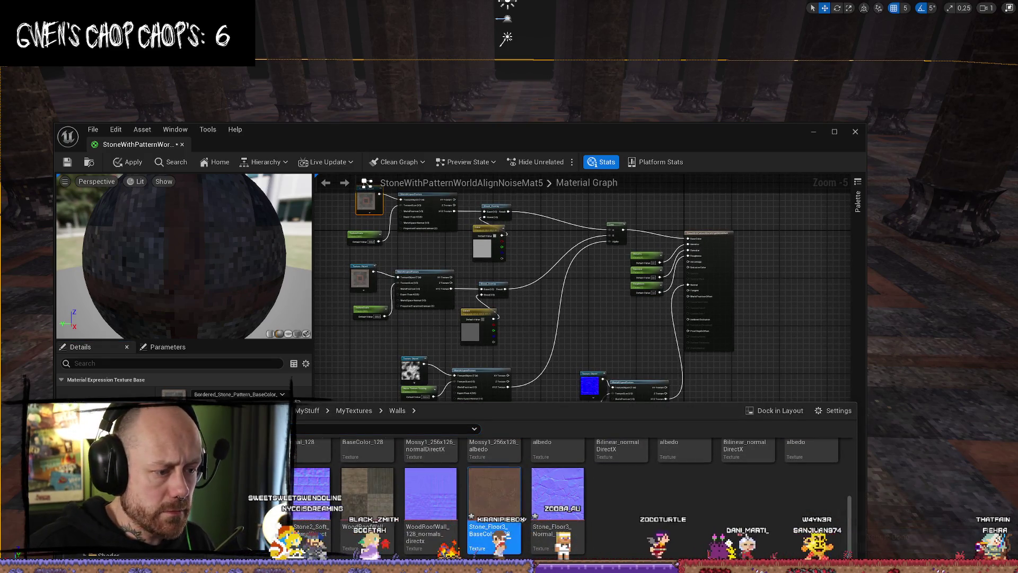
pyautogui.rightClick(570, 494)
pyautogui.moveTo(705, 329)
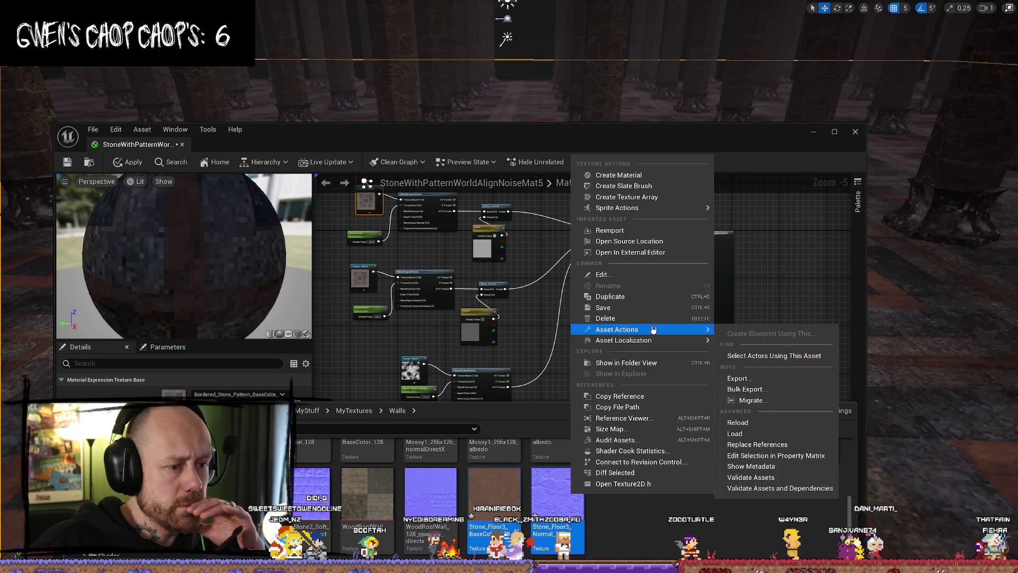
pyautogui.click(770, 456)
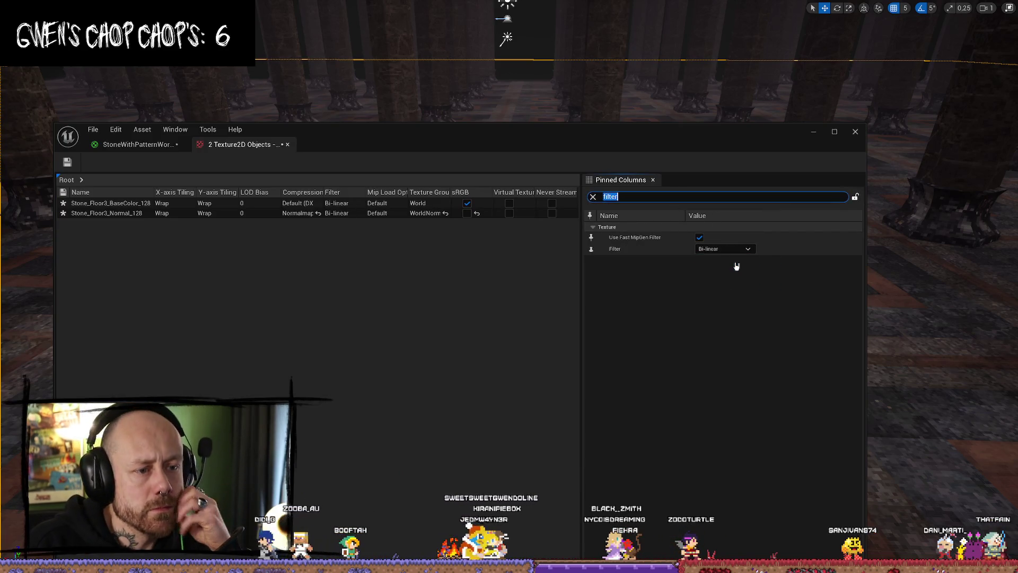
pyautogui.click(731, 259)
pyautogui.click(93, 129)
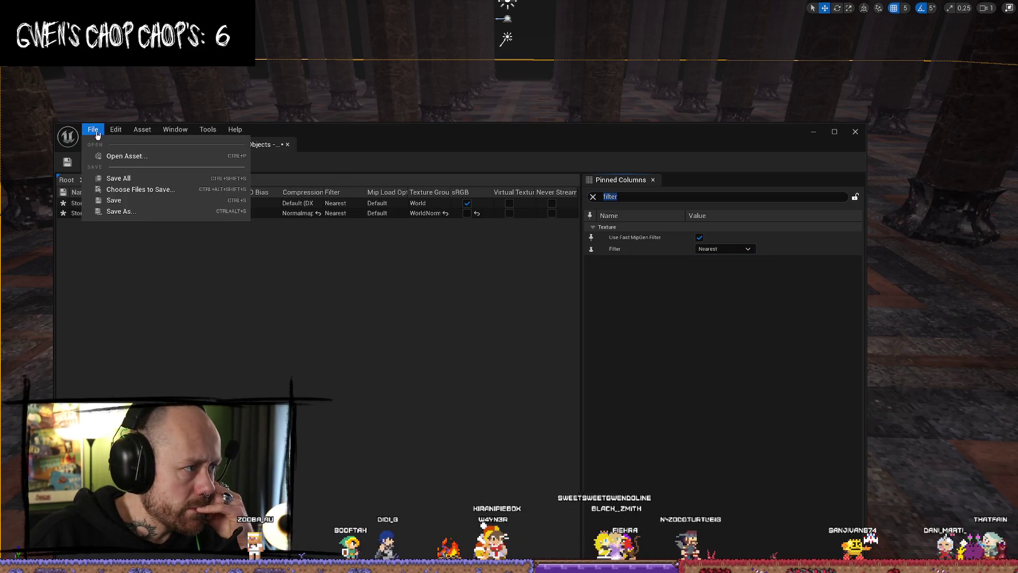
pyautogui.click(115, 180)
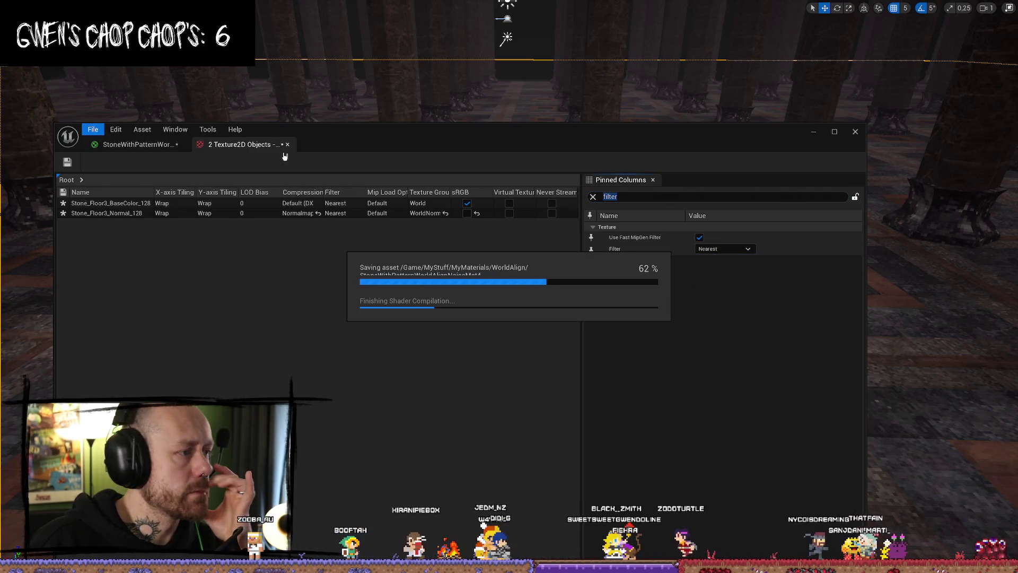
pyautogui.click(145, 150)
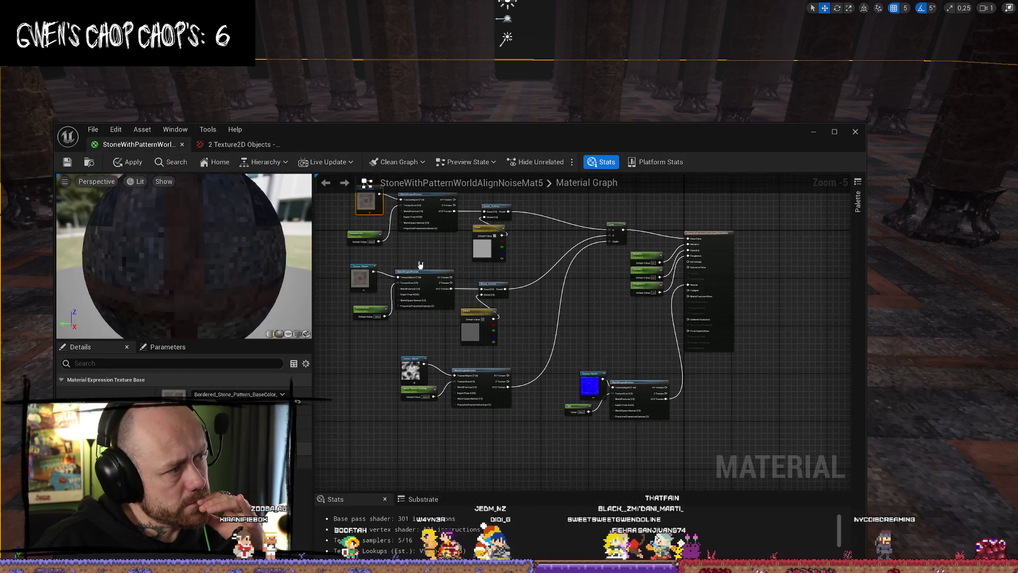
# - Try the middle texture node's asset browsing and physical material list, then cancel and undo
pyautogui.click(361, 277)
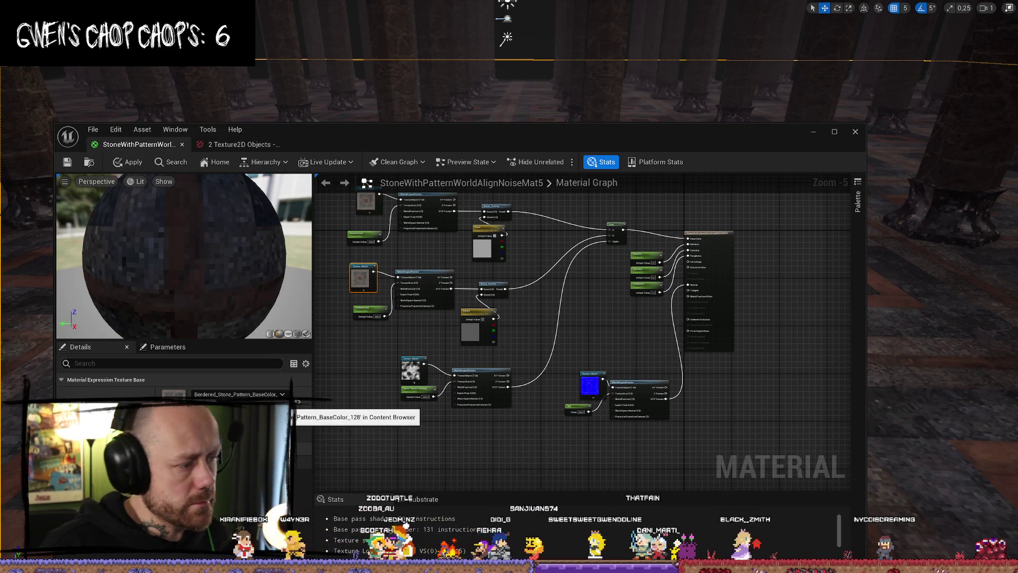
pyautogui.click(298, 402)
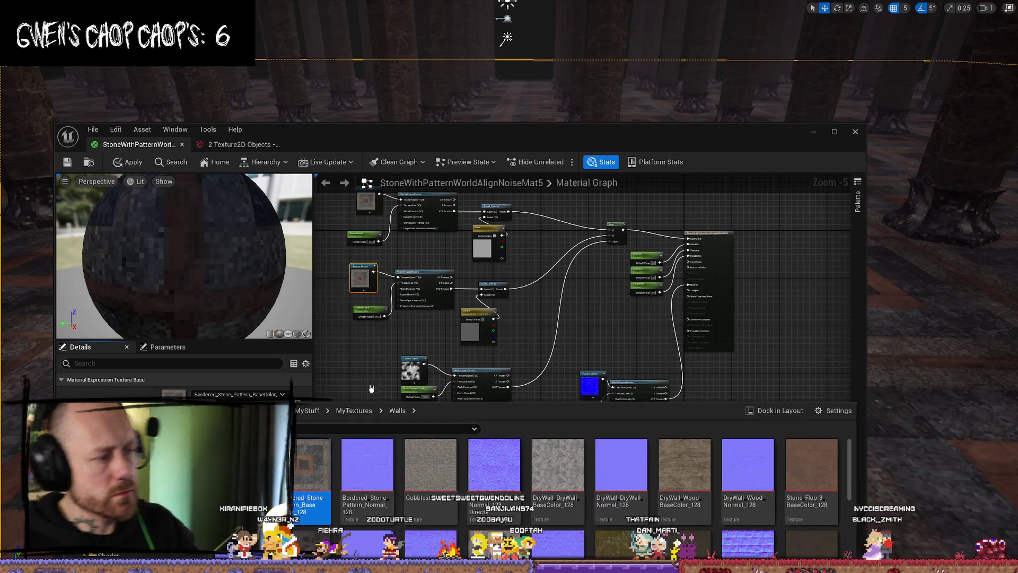
pyautogui.click(557, 328)
pyautogui.click(276, 394)
pyautogui.write('stoen')
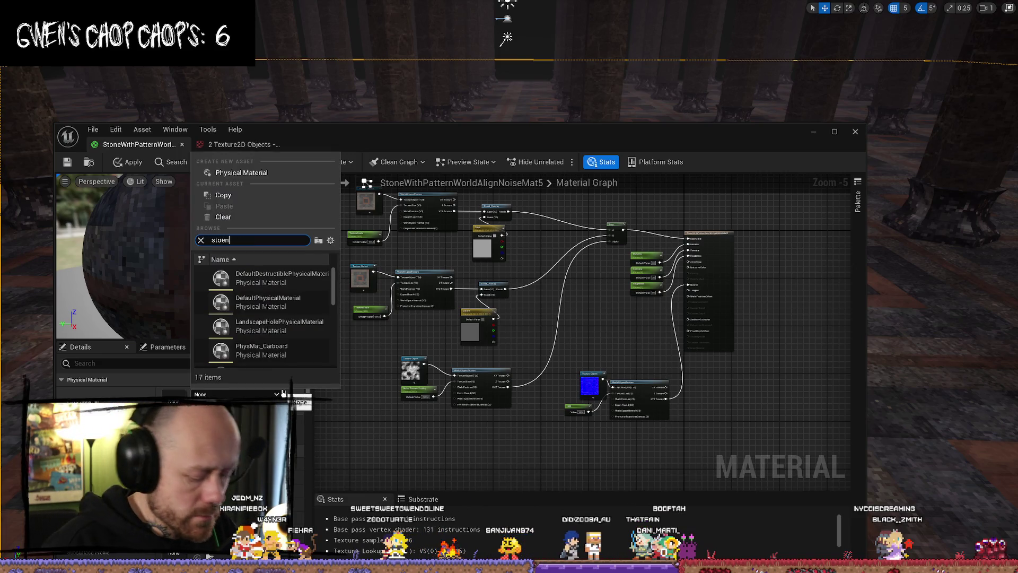
pyautogui.write('wa')
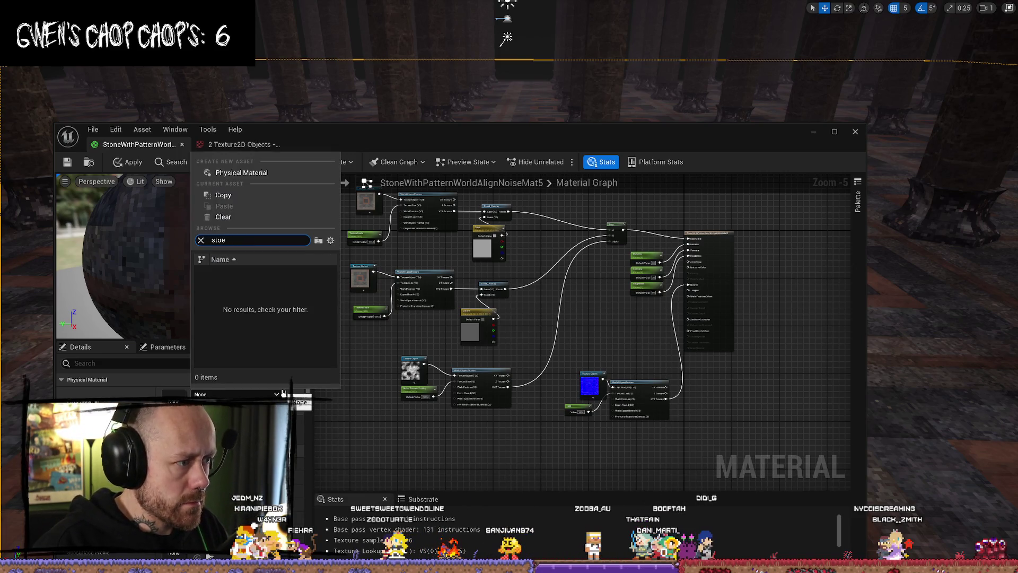
pyautogui.write('flk')
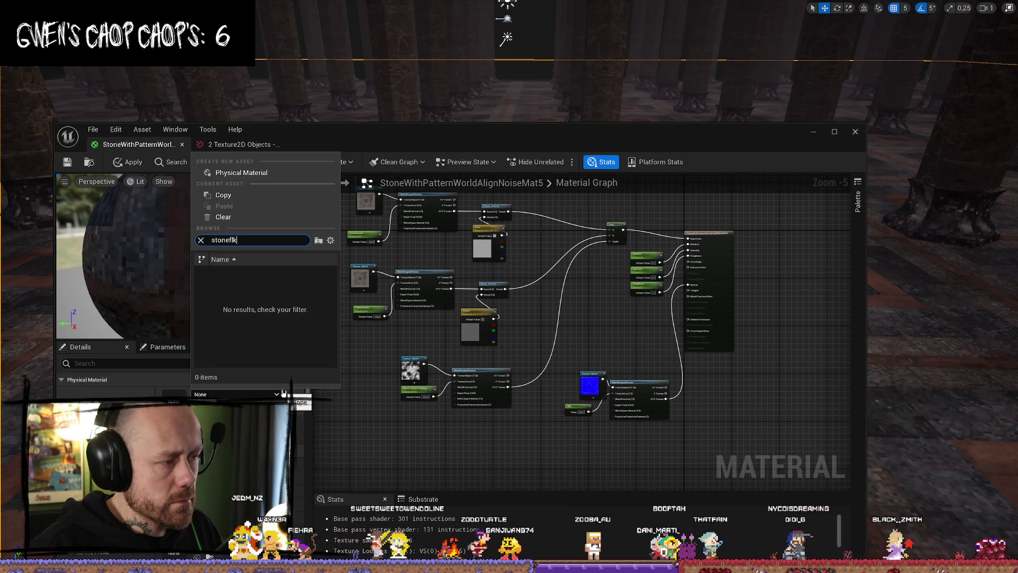
pyautogui.click(406, 434)
pyautogui.click(228, 394)
pyautogui.write('st')
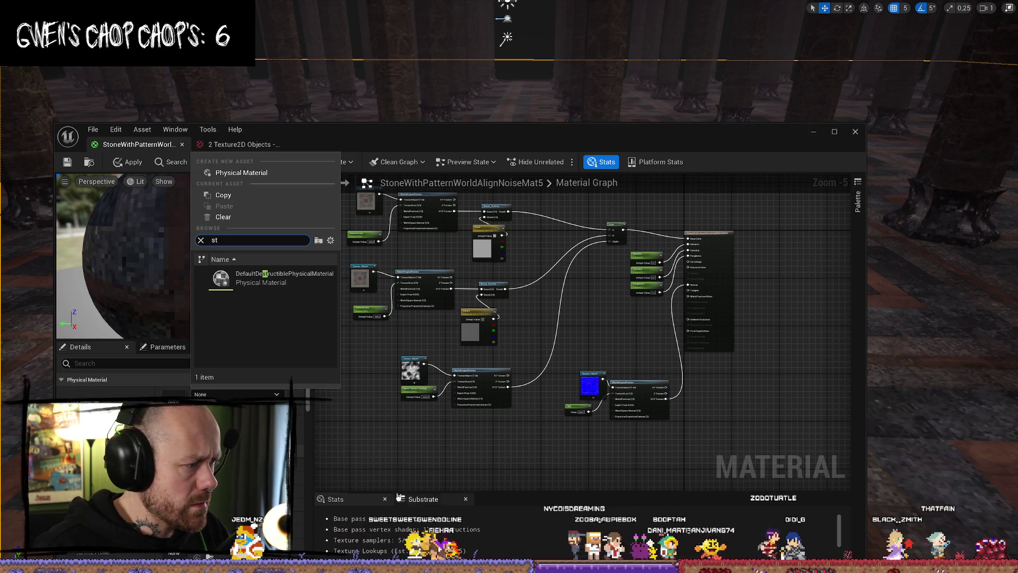
pyautogui.press('Escape')
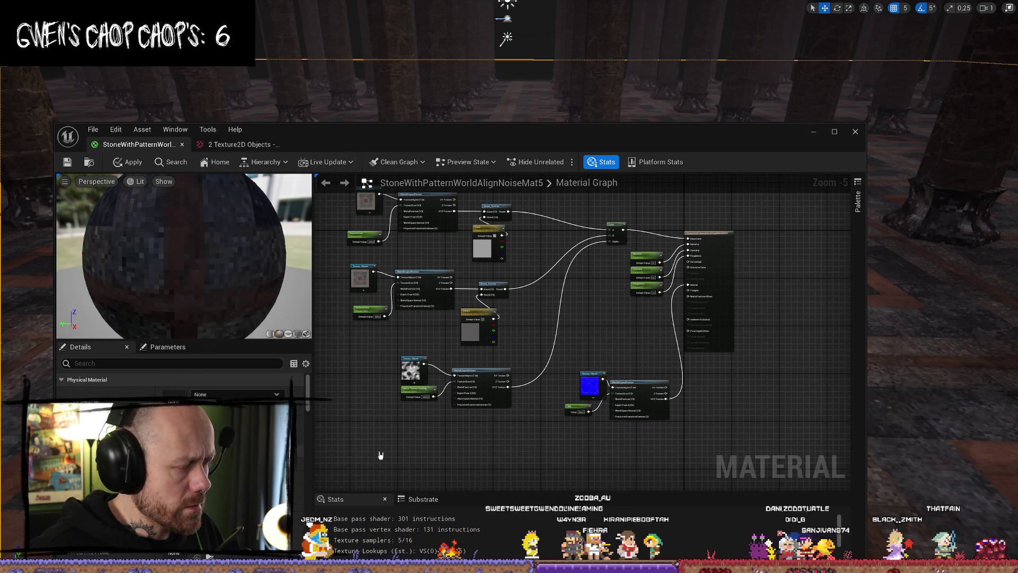
pyautogui.hotkey('ctrl', 'z')
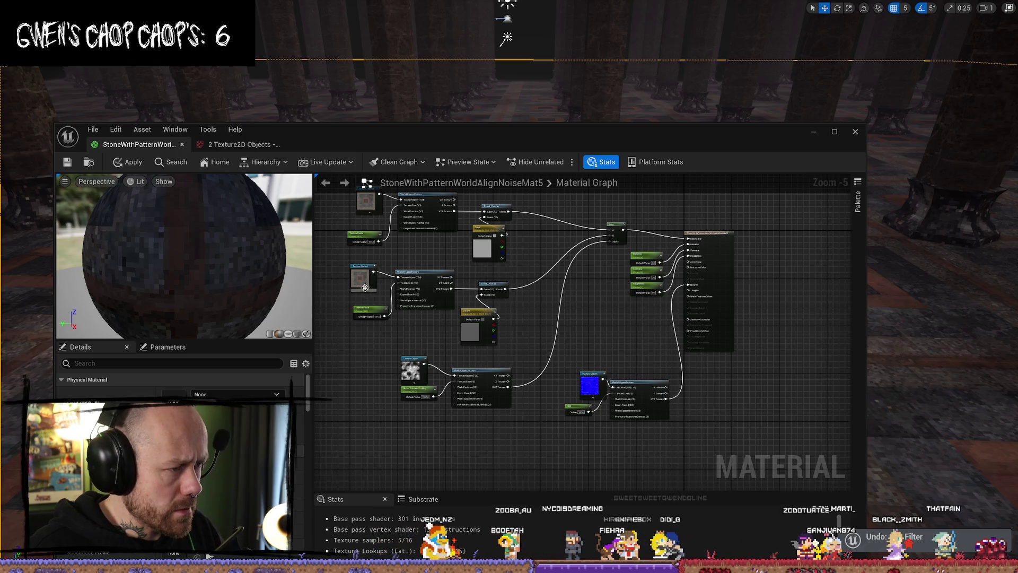
# - Search the node's texture picker for 'stonefl3' and browse to its texture in the Walls folder
pyautogui.click(365, 288)
pyautogui.click(250, 393)
pyautogui.write('sto')
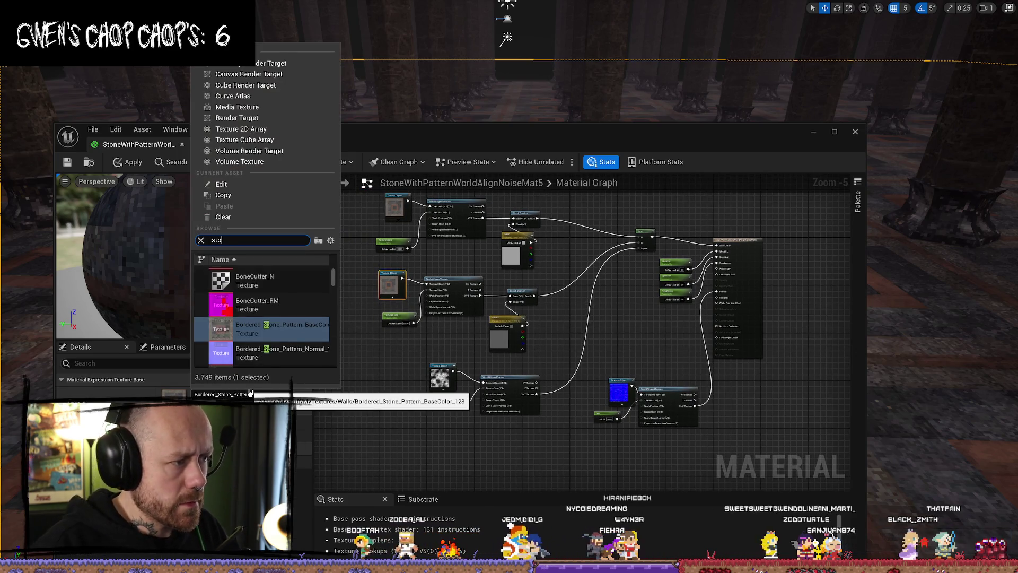
pyautogui.write('nefl')
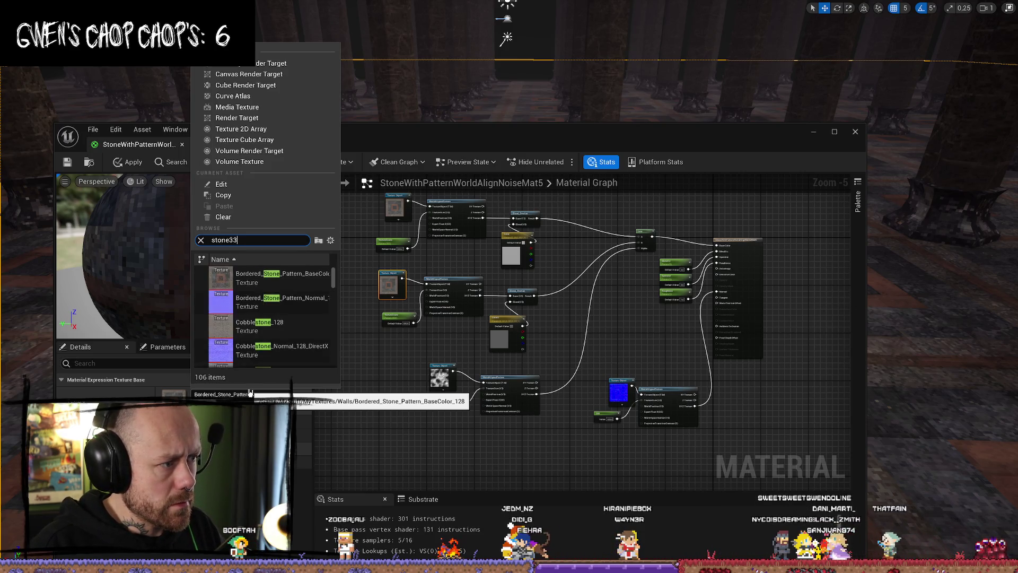
pyautogui.write('3')
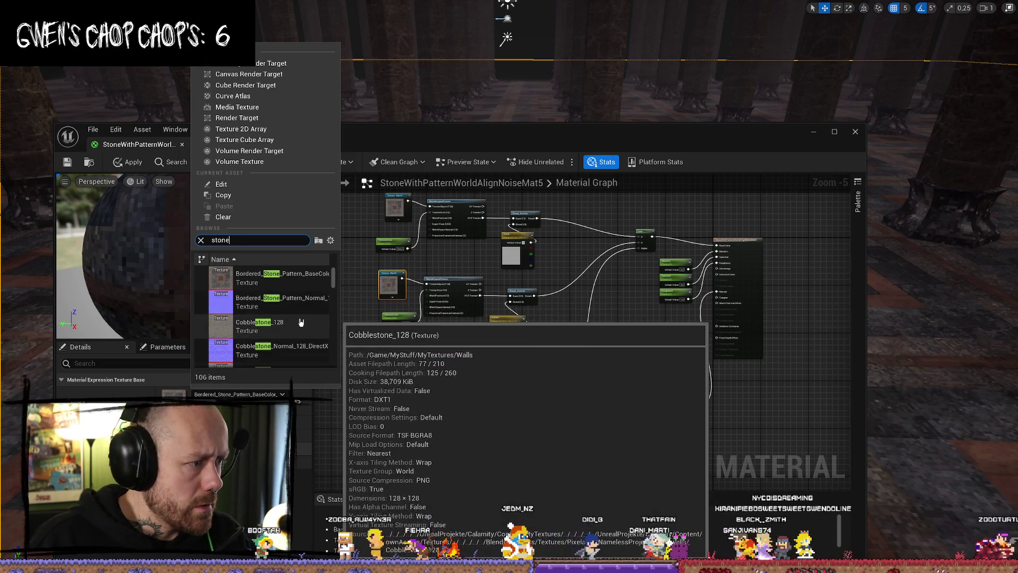
pyautogui.scroll(-3, 303, 320)
pyautogui.scroll(-8, 303, 320)
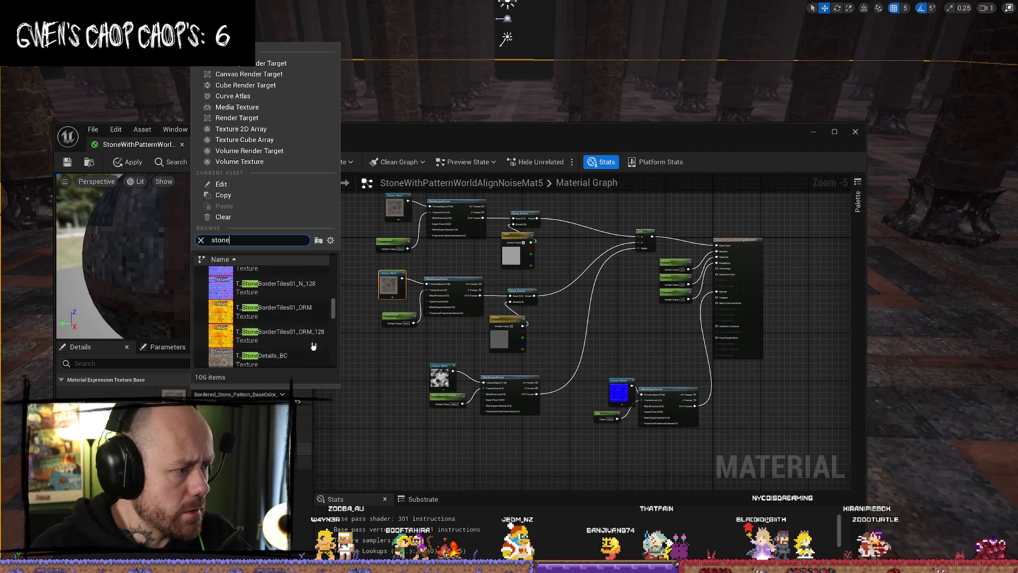
pyautogui.scroll(-5, 298, 351)
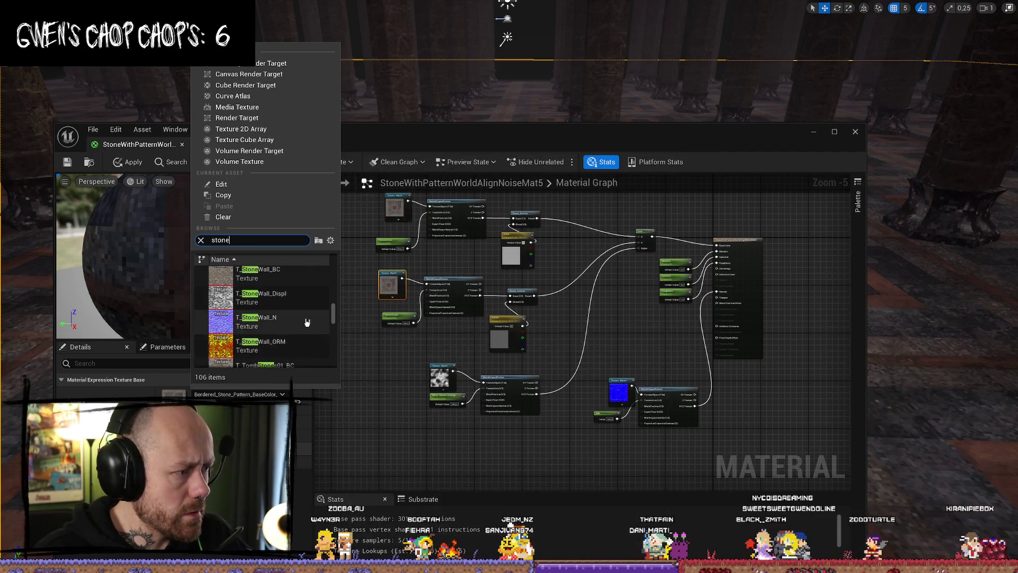
pyautogui.scroll(-6, 304, 324)
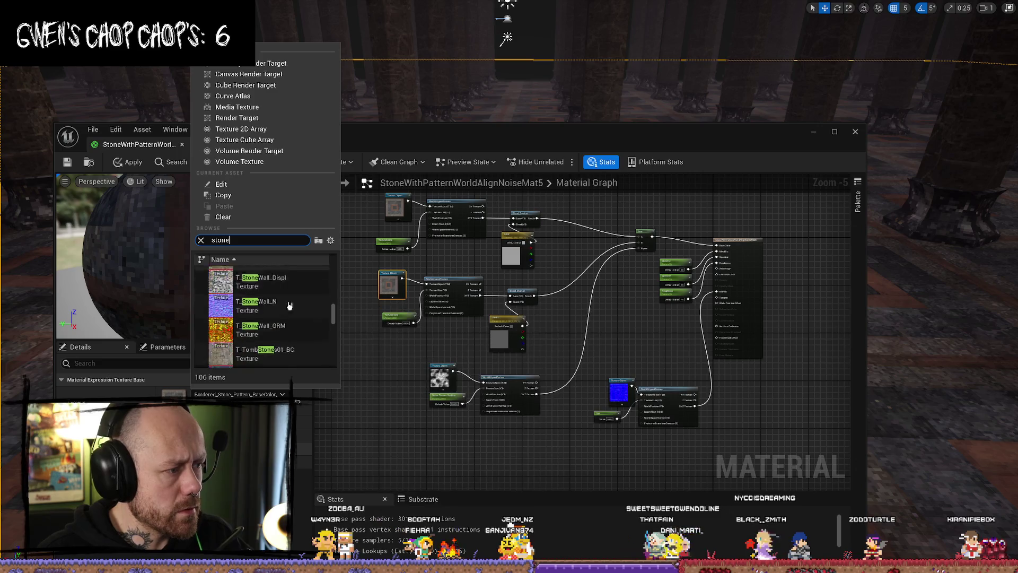
pyautogui.scroll(-8, 306, 340)
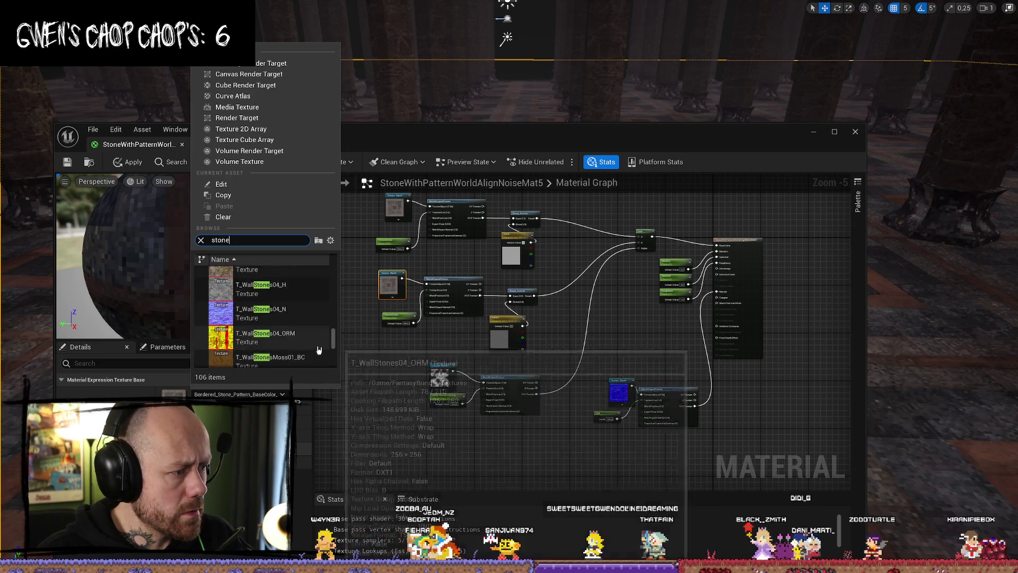
pyautogui.scroll(5, 306, 339)
pyautogui.doubleClick(265, 339)
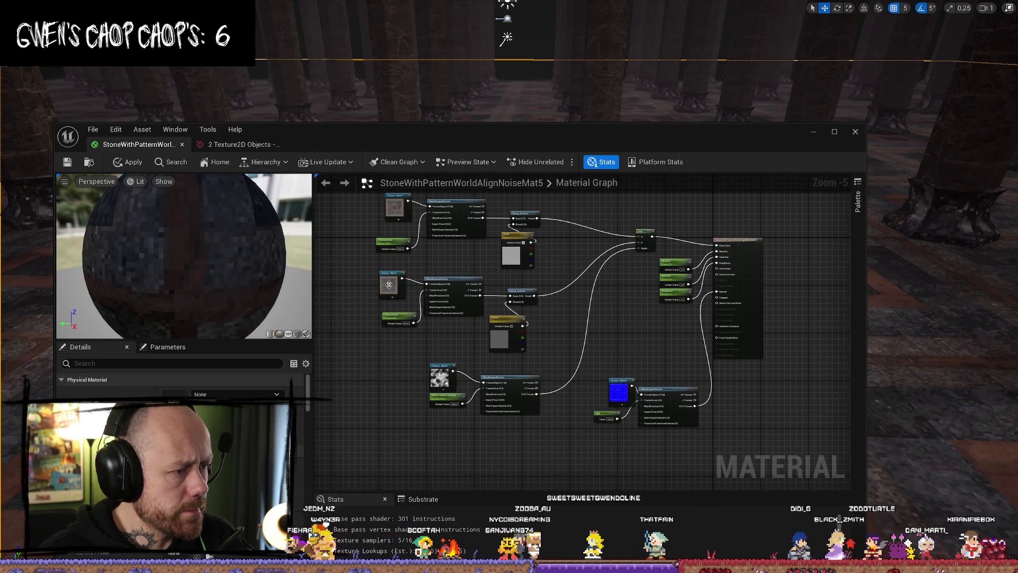
pyautogui.click(298, 401)
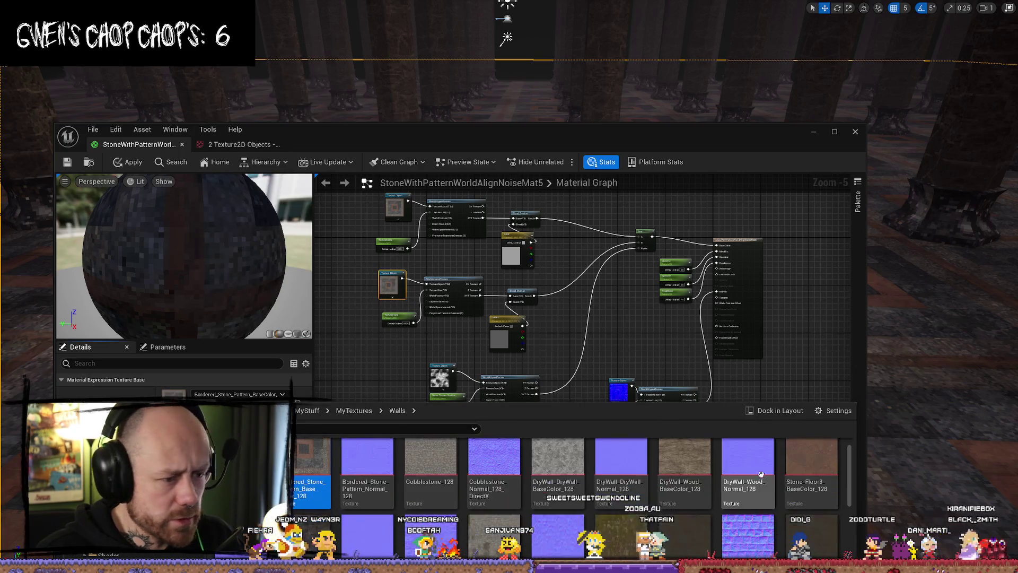
# - Maximize the material editor and assign Stone_Floor3_BaseColor_128 from Walls to the Texture Object node
pyautogui.scroll(2, 772, 509)
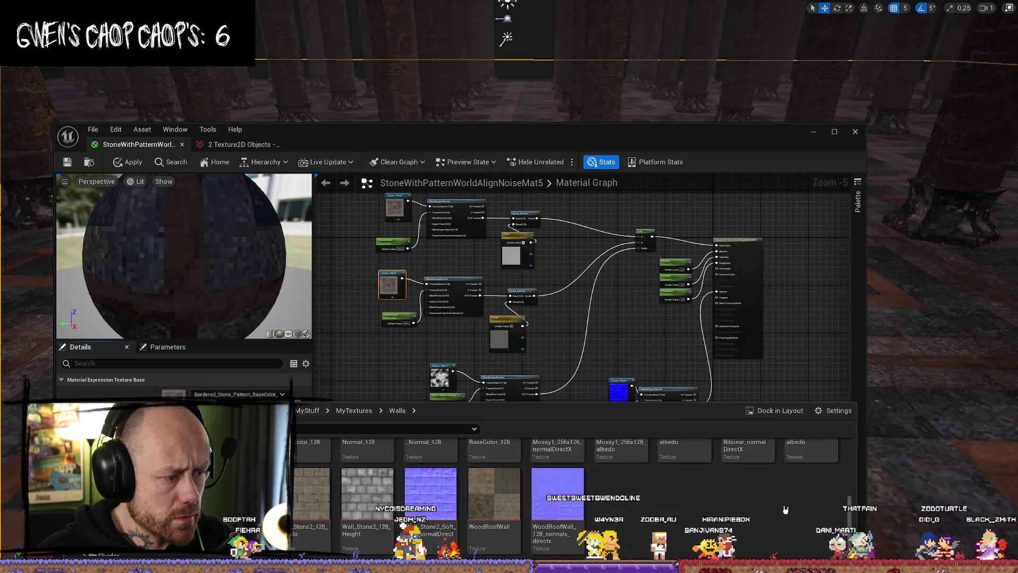
pyautogui.scroll(1, 790, 494)
pyautogui.scroll(1, 785, 501)
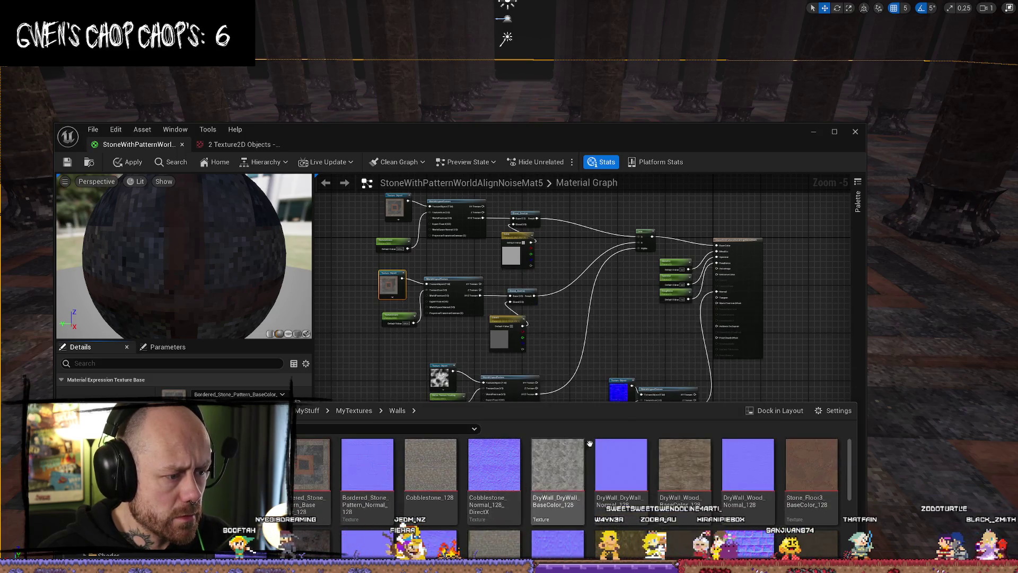
pyautogui.click(834, 132)
pyautogui.scroll(-7, 734, 368)
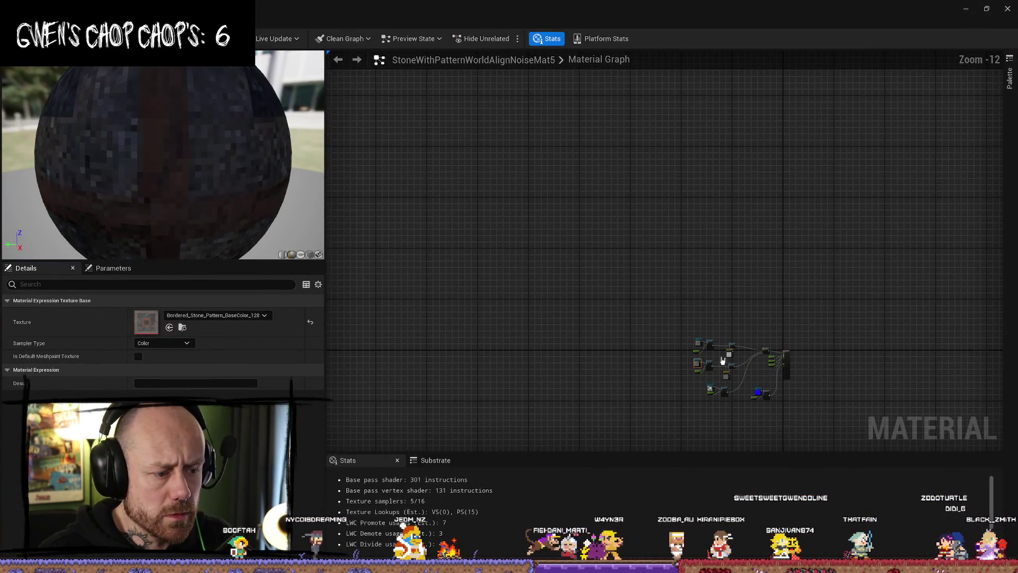
pyautogui.scroll(12, 734, 368)
pyautogui.hotkey('ctrl', 'space')
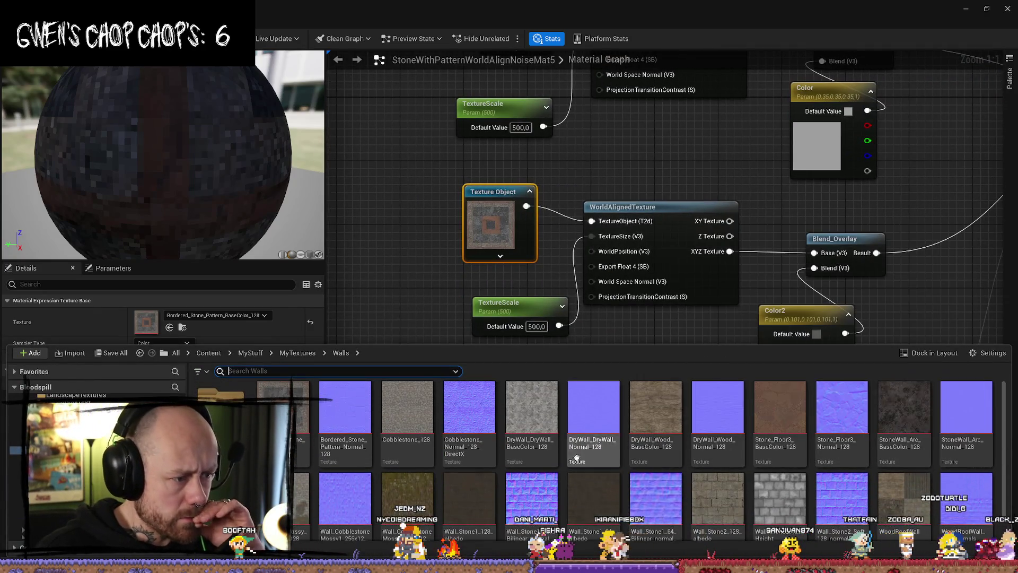
pyautogui.scroll(-1, 393, 465)
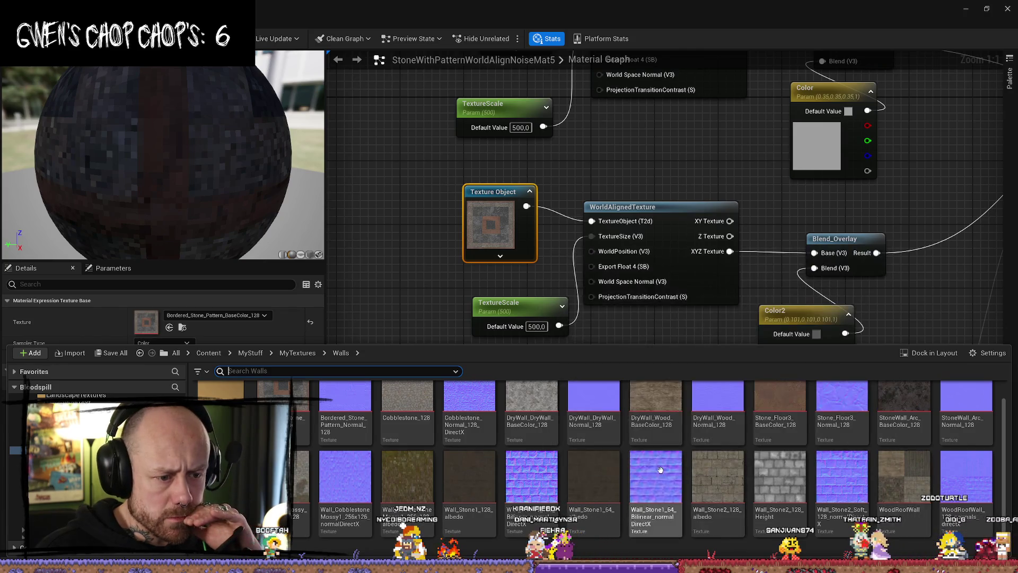
pyautogui.scroll(1, 515, 471)
pyautogui.scroll(-1, 515, 471)
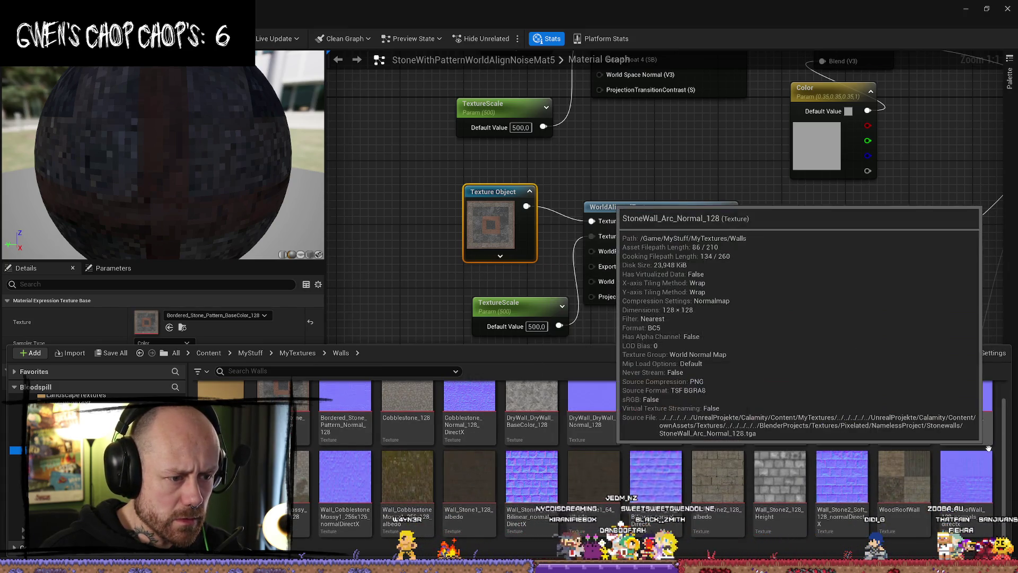
pyautogui.scroll(1, 847, 419)
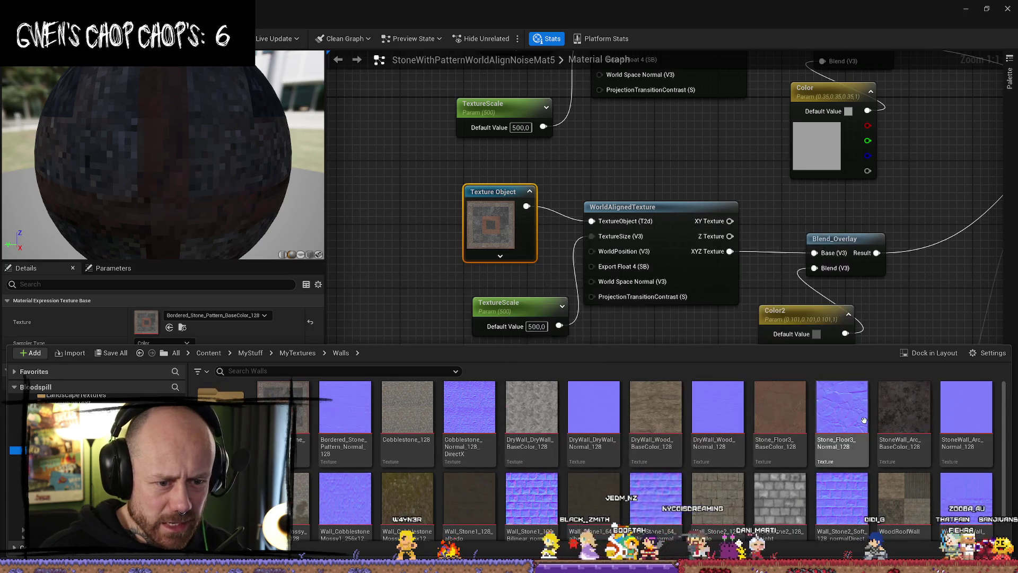
pyautogui.click(780, 409)
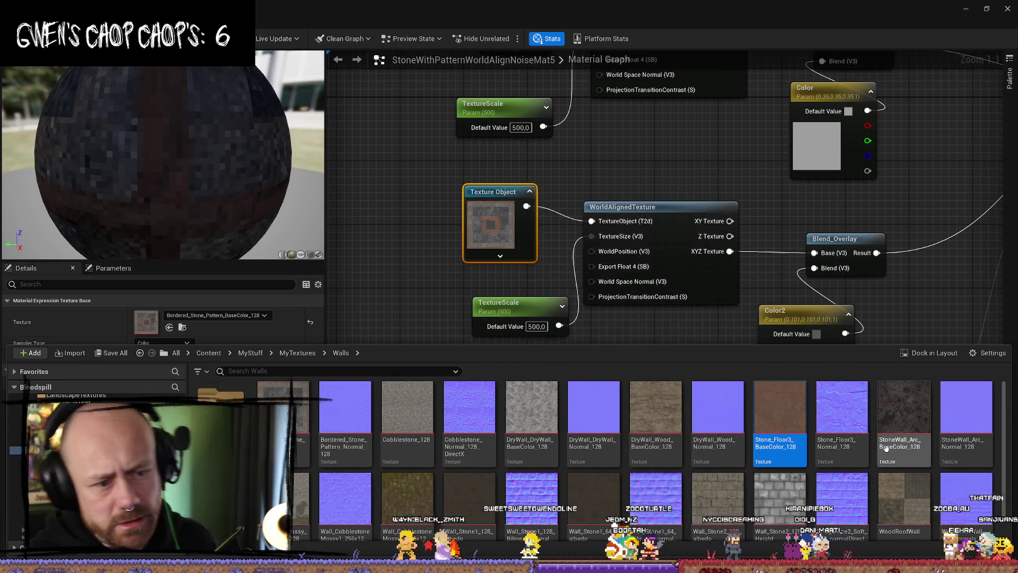
pyautogui.click(169, 327)
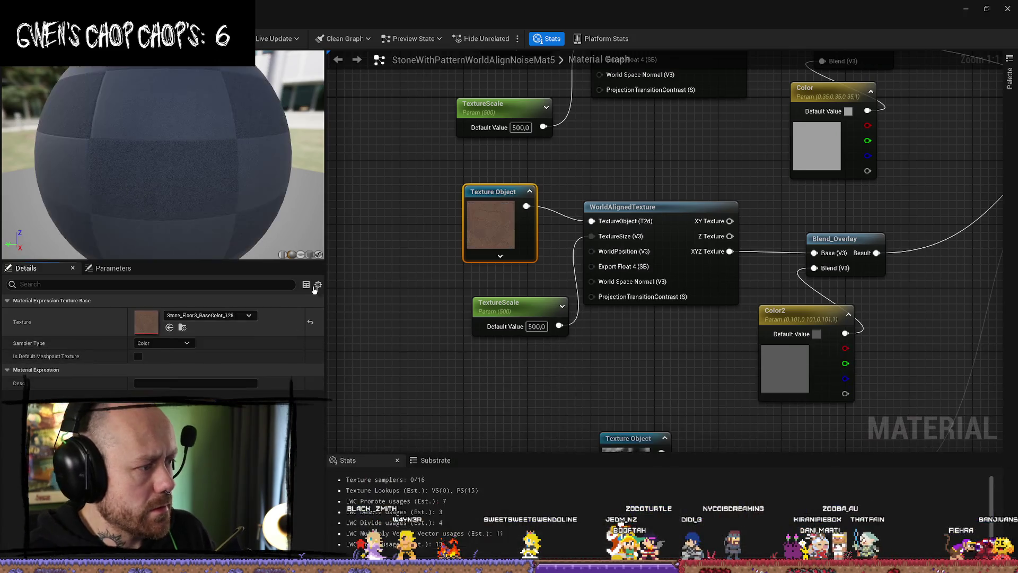
# - Pan around the material graph to find and select the normal-map Texture Object node
pyautogui.moveTo(446, 157); pyautogui.dragTo(447, 317)
pyautogui.click(530, 202)
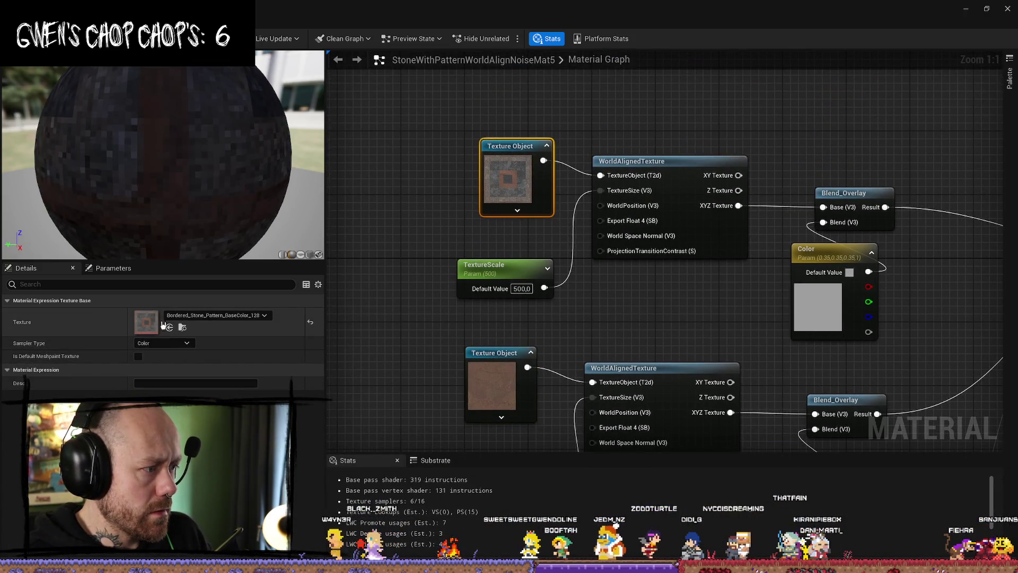
pyautogui.moveTo(605, 332); pyautogui.dragTo(547, 265)
pyautogui.moveTo(722, 393); pyautogui.dragTo(715, 305)
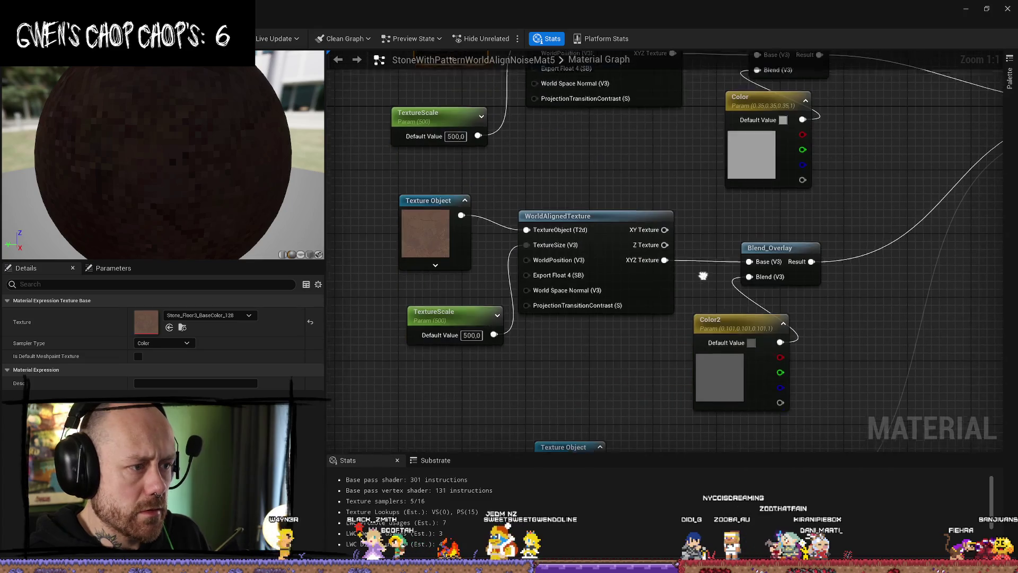
pyautogui.click(727, 371)
pyautogui.moveTo(499, 191)
pyautogui.mouseDown()
pyautogui.moveTo(503, 370)
pyautogui.moveTo(504, 263)
pyautogui.moveTo(531, 444)
pyautogui.mouseUp()
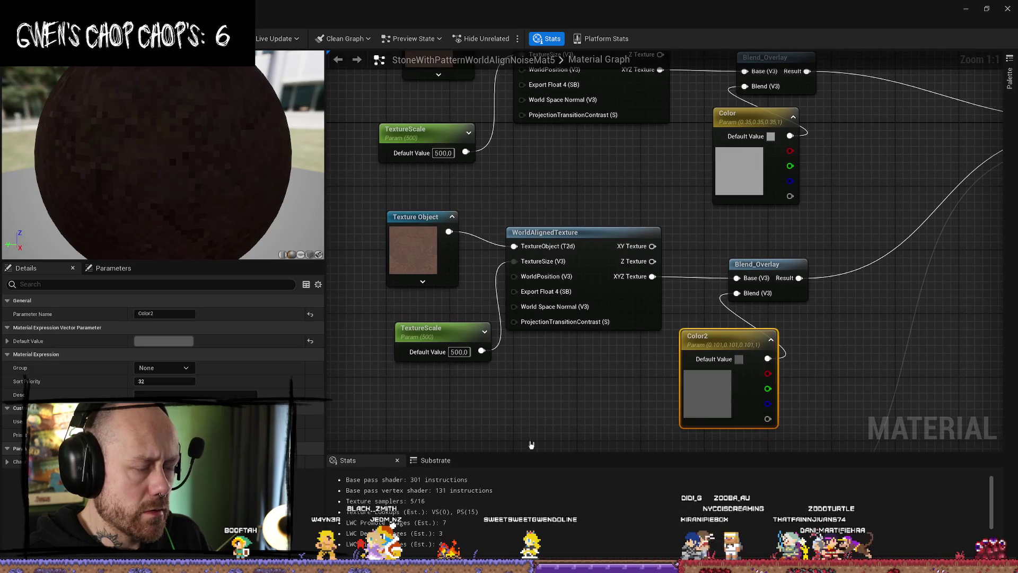
pyautogui.moveTo(724, 414); pyautogui.dragTo(721, 371)
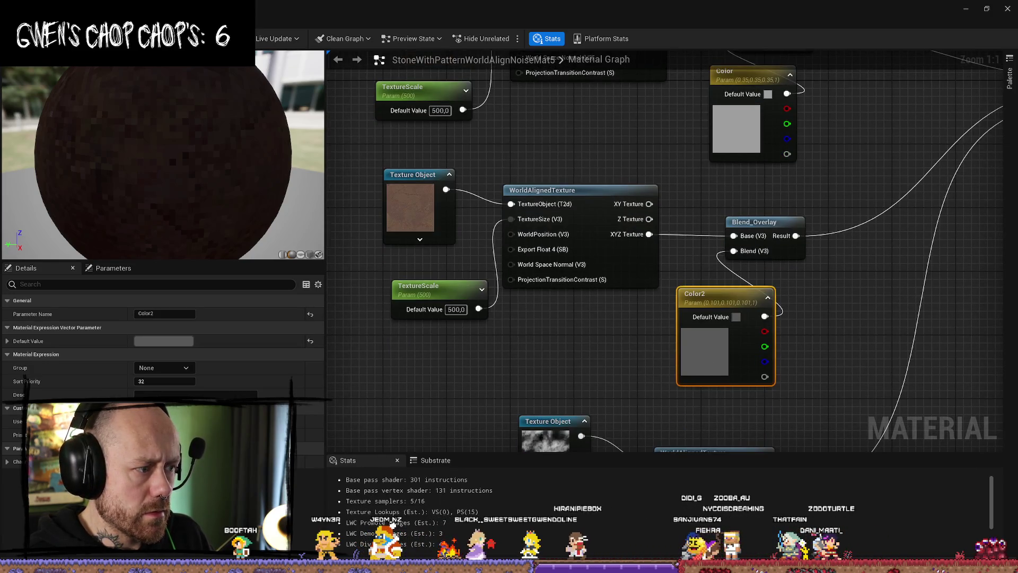
pyautogui.moveTo(997, 493)
pyautogui.mouseDown()
pyautogui.moveTo(997, 387)
pyautogui.moveTo(910, 425)
pyautogui.moveTo(917, 432)
pyautogui.moveTo(810, 299)
pyautogui.mouseUp()
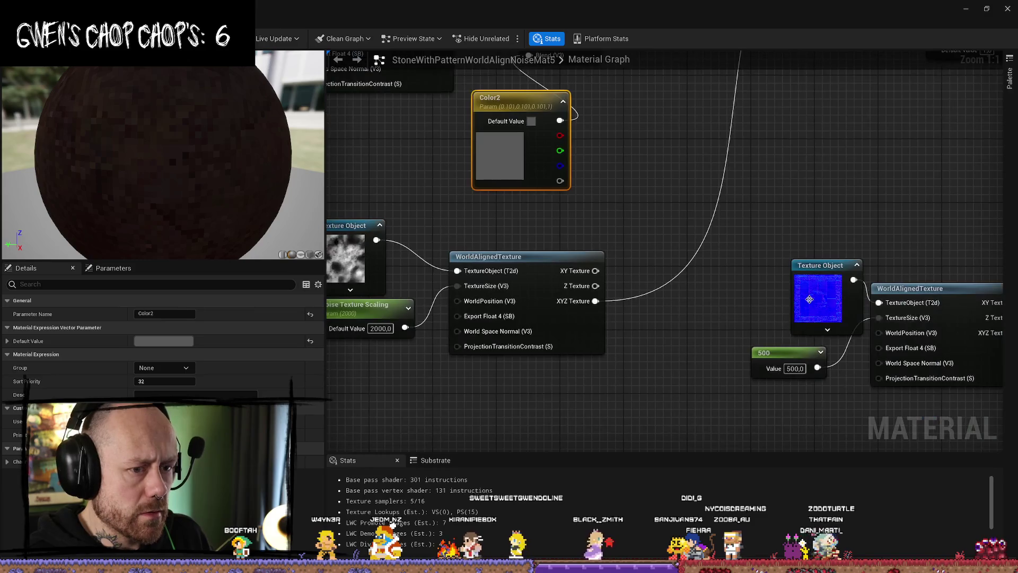
pyautogui.click(810, 299)
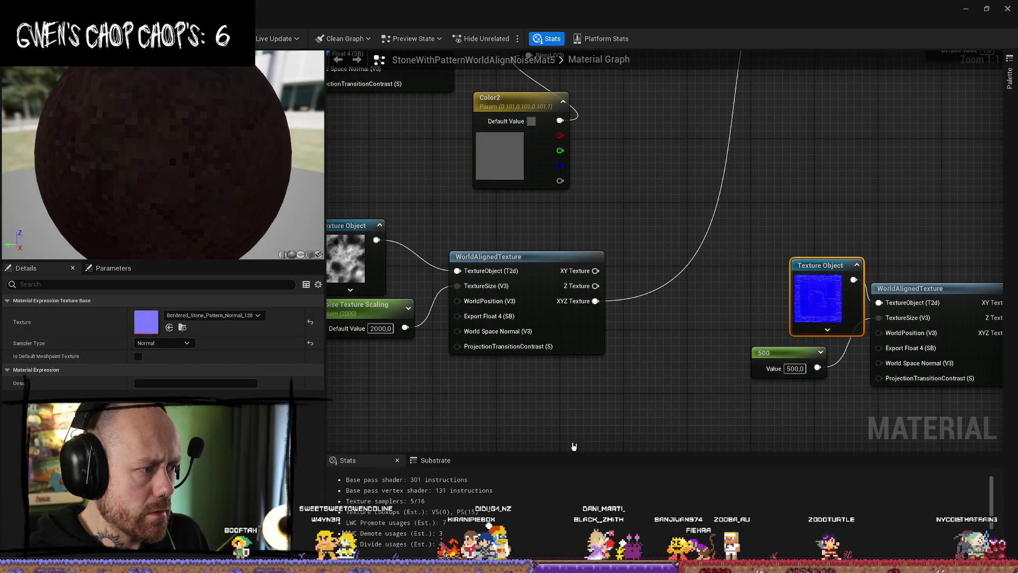
# - Assign Stone_Floor3_Normal_128 to the normal-map node, apply the material and close the editor
pyautogui.click(181, 327)
pyautogui.click(842, 419)
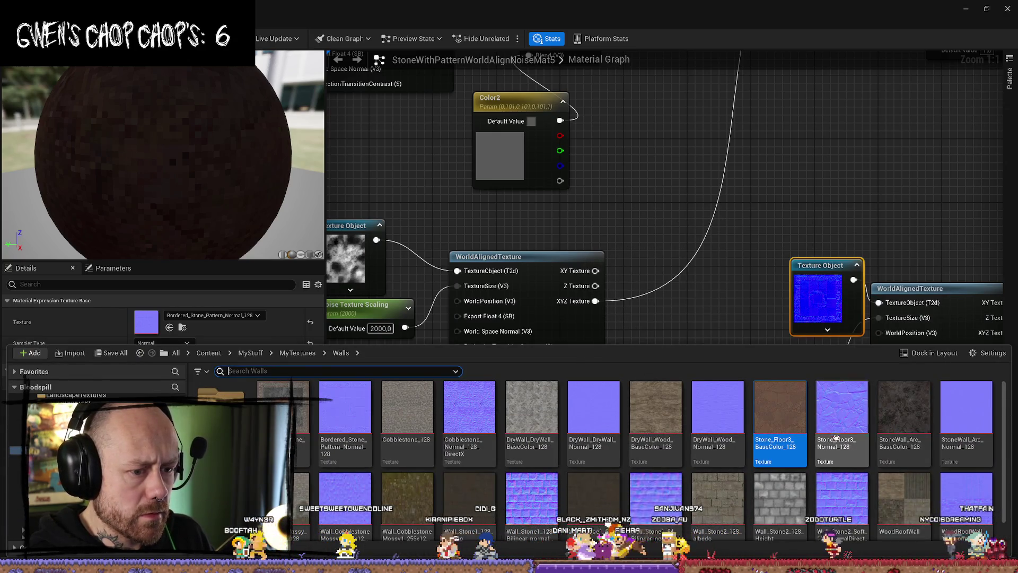
pyautogui.click(169, 327)
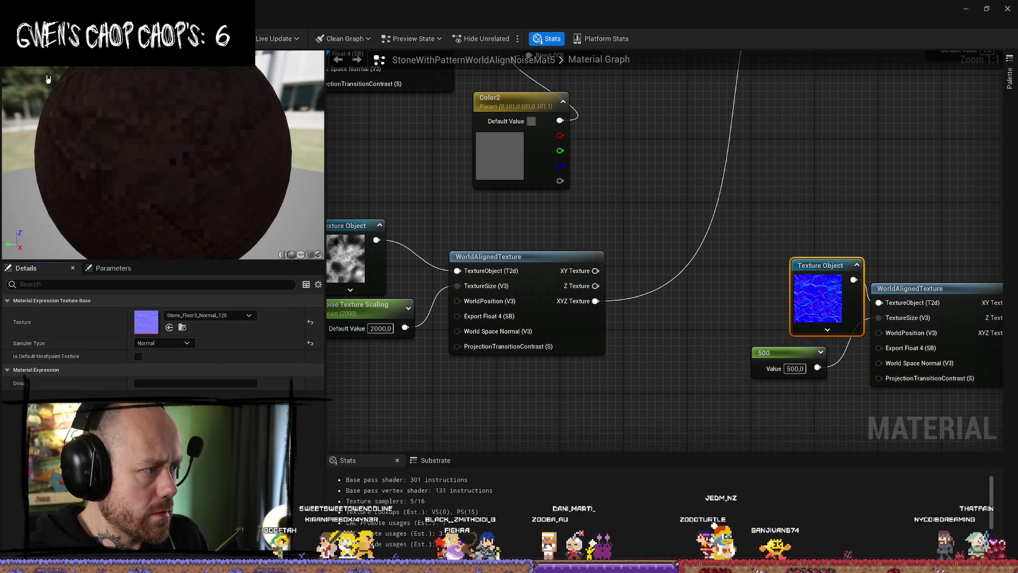
pyautogui.hotkey('ctrl', 's')
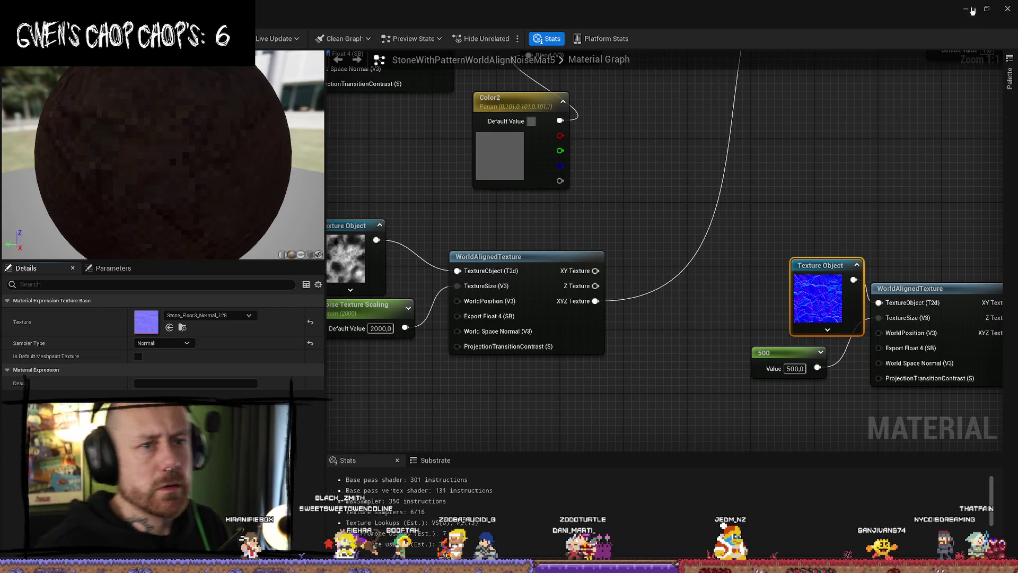
pyautogui.click(973, 11)
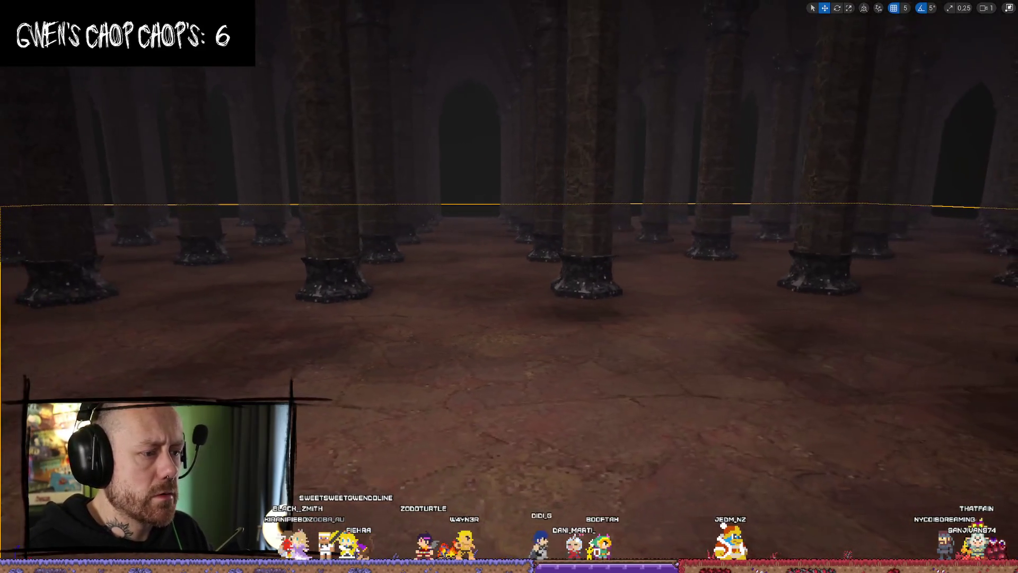
pyautogui.hotkey('ctrl', 'space')
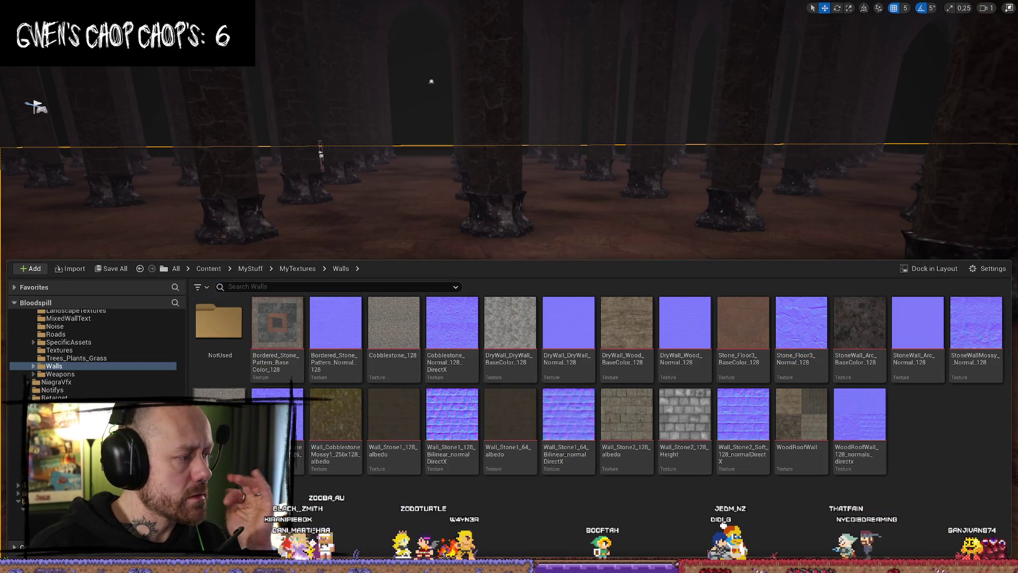
# - Fly the camera low over the new stone floor, then exit immersive view and show MyMaterials/WorldAlign
pyautogui.hotkey('alt', 'Tab')
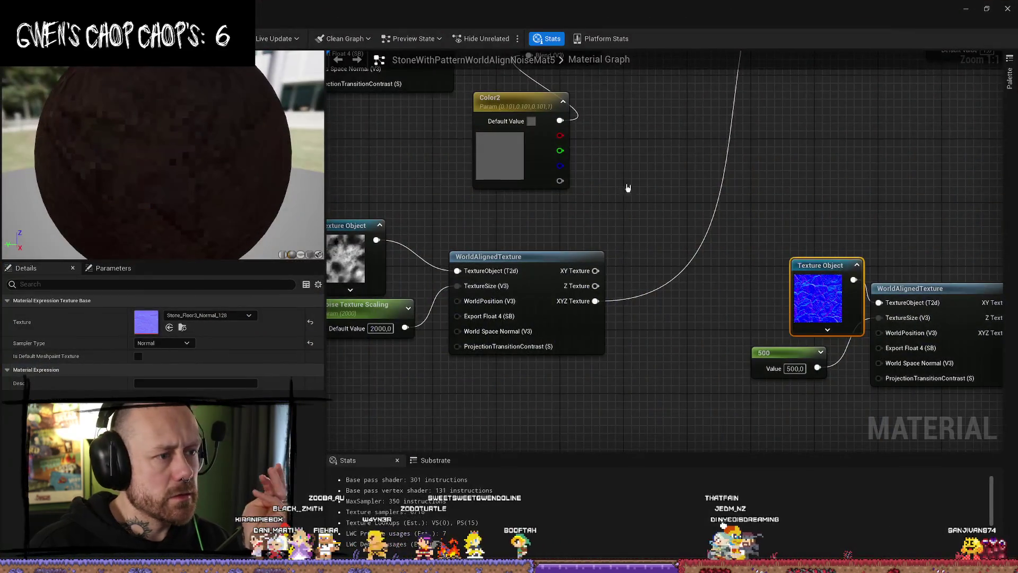
pyautogui.hotkey('alt', 'Tab')
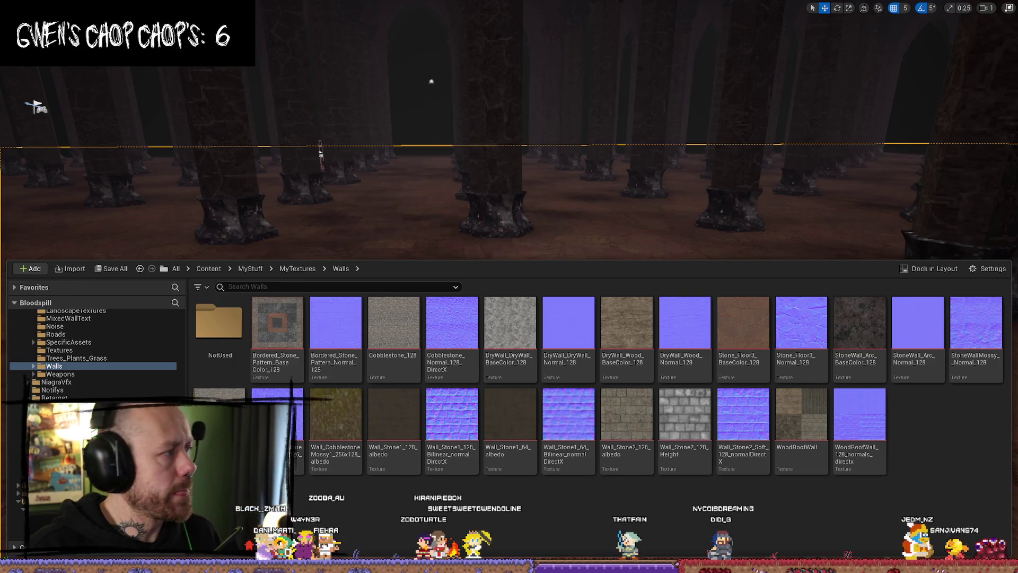
pyautogui.moveTo(431, 81); pyautogui.dragTo(523, 226)
pyautogui.hotkey('ctrl', 'space')
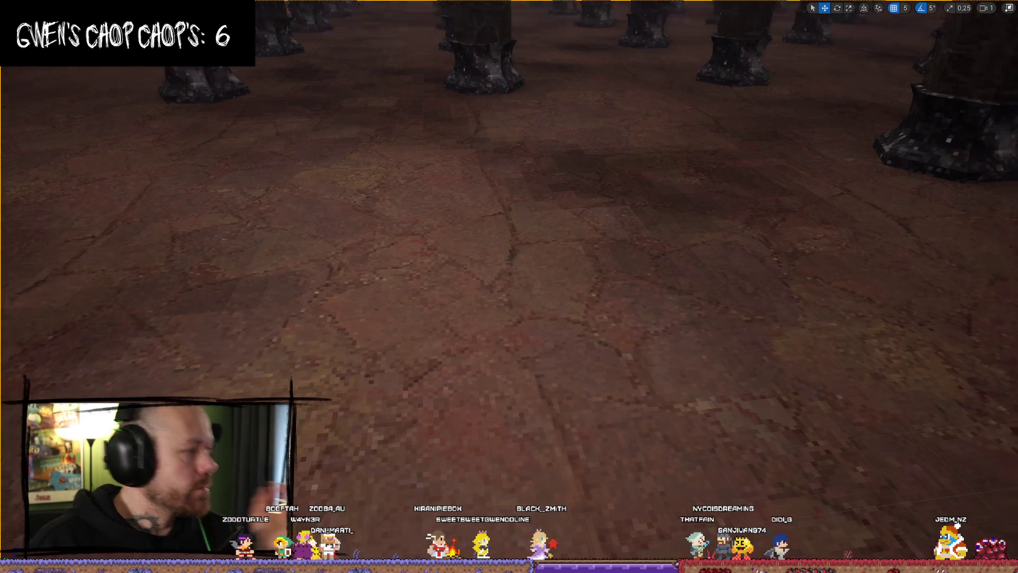
pyautogui.hotkey('ctrl', 'space')
pyautogui.hotkey('ctrl', 'space')
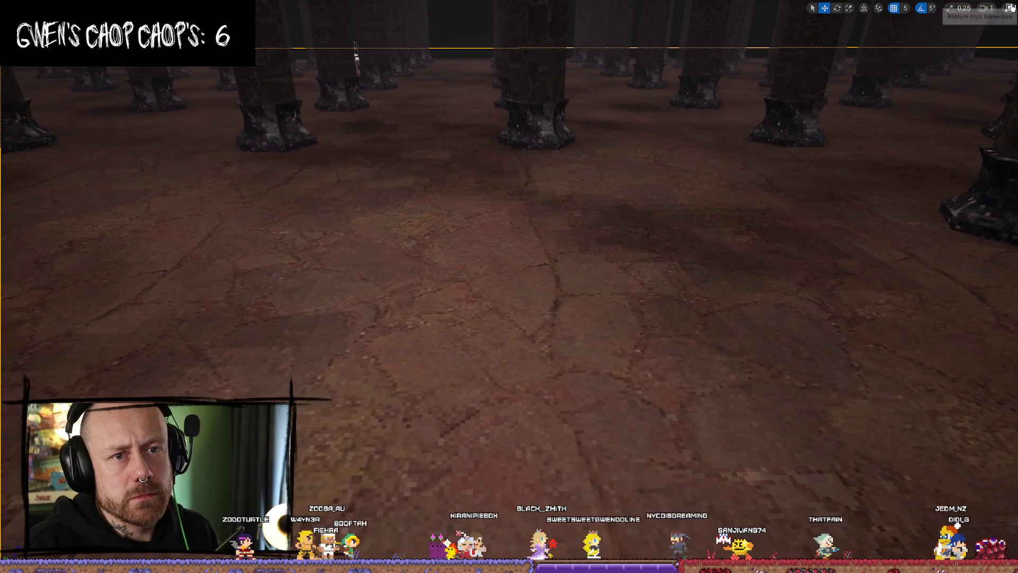
pyautogui.click(1012, 7)
pyautogui.click(966, 522)
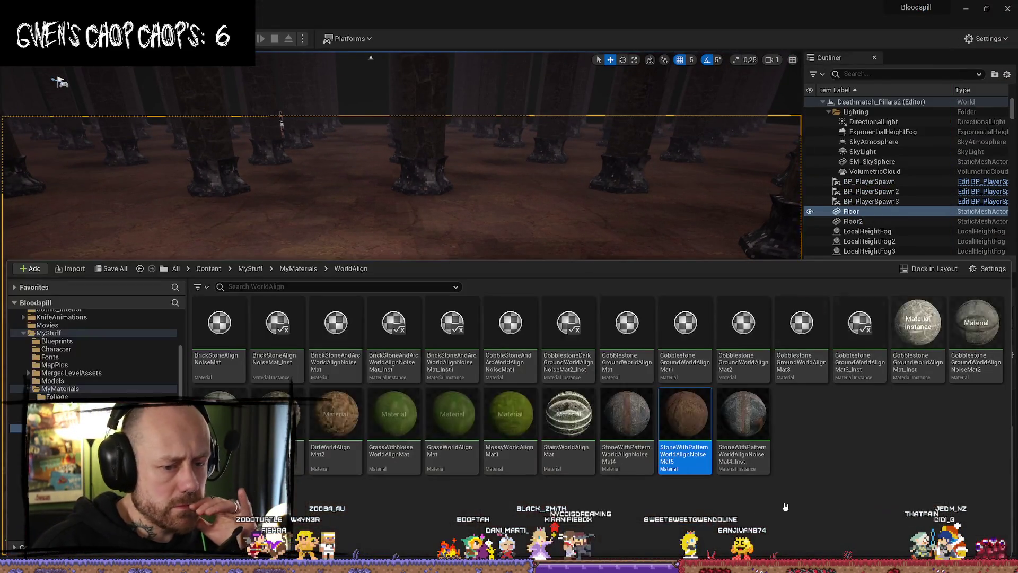
pyautogui.rightClick(684, 408)
pyautogui.click(756, 163)
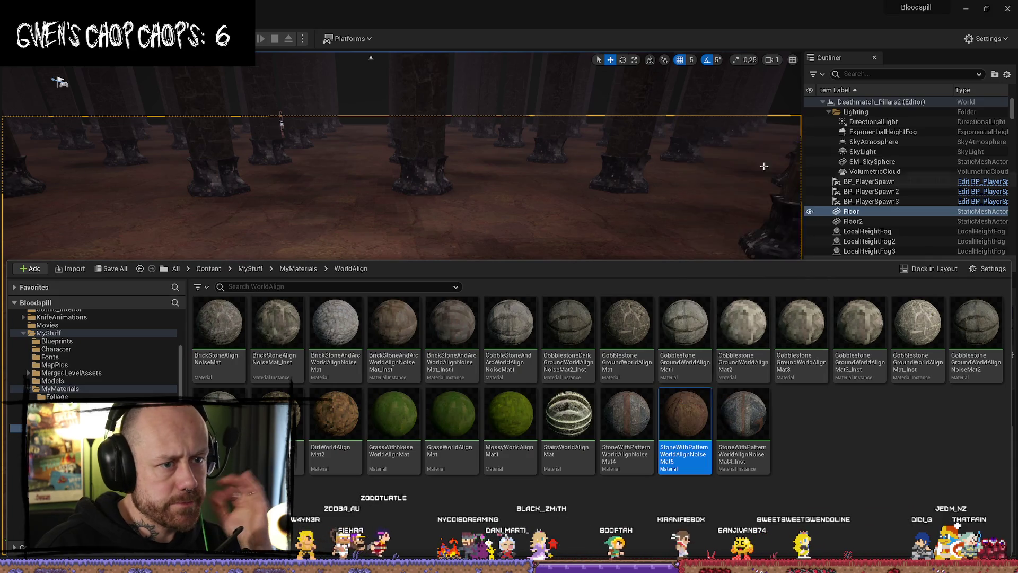
pyautogui.moveTo(800, 416); pyautogui.dragTo(657, 202)
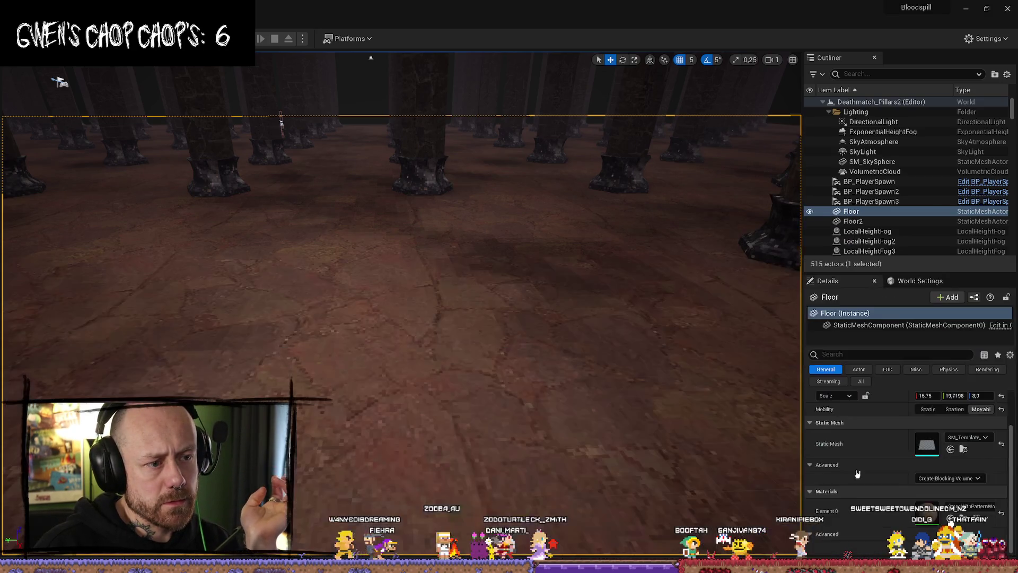
pyautogui.click(958, 520)
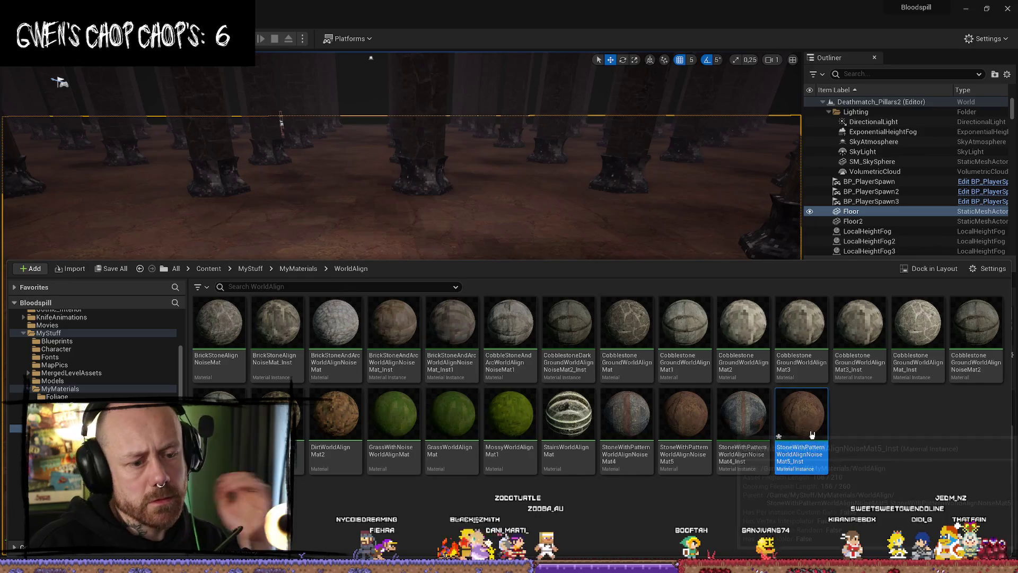
pyautogui.click(752, 258)
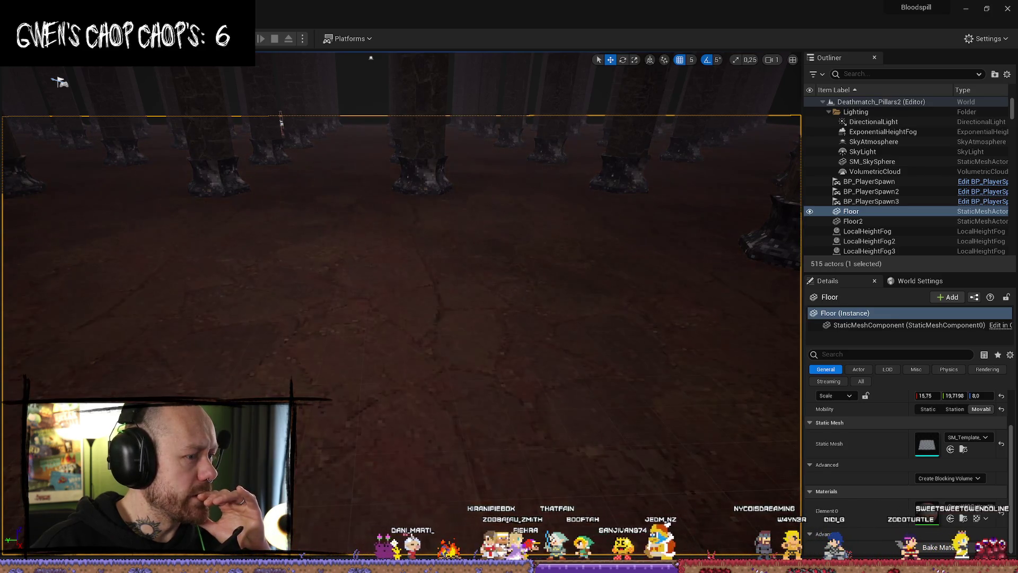
pyautogui.moveTo(240, 392); pyautogui.dragTo(240, 355)
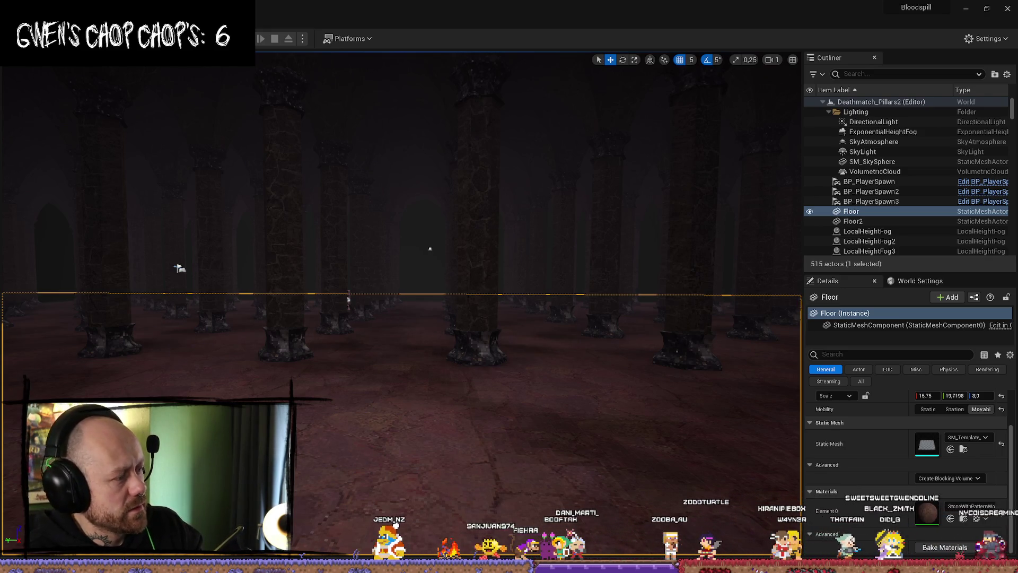
pyautogui.hotkey('alt', 'Tab')
pyautogui.hotkey('alt', 'Tab')
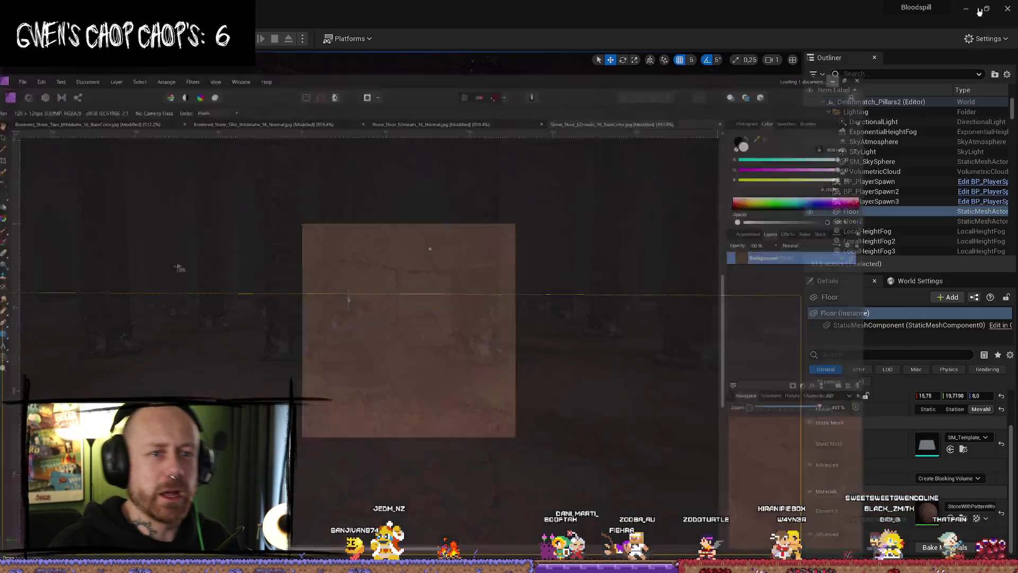
pyautogui.hotkey('ctrl', 'space')
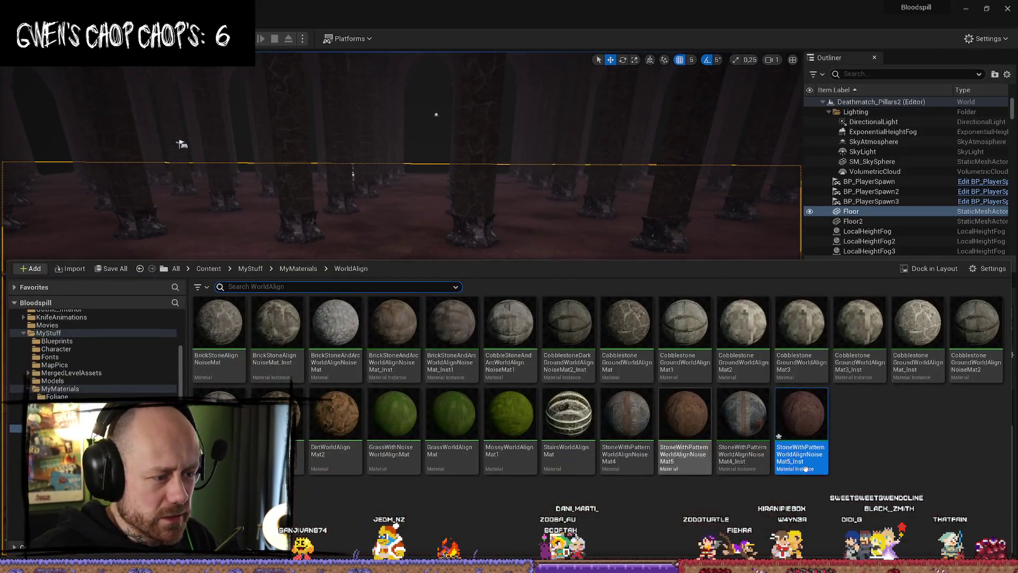
pyautogui.click(954, 486)
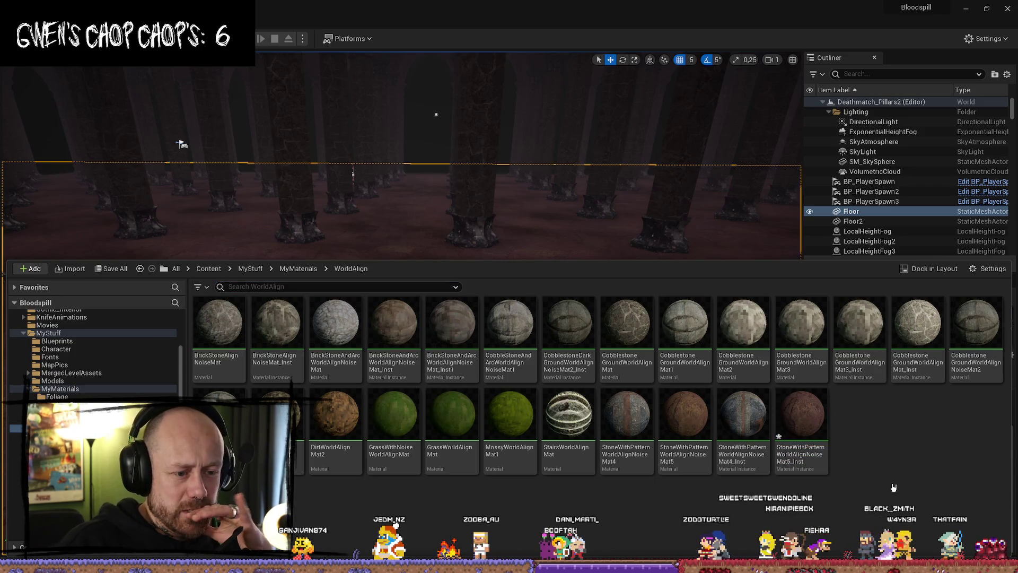
pyautogui.moveTo(682, 437); pyautogui.dragTo(738, 441)
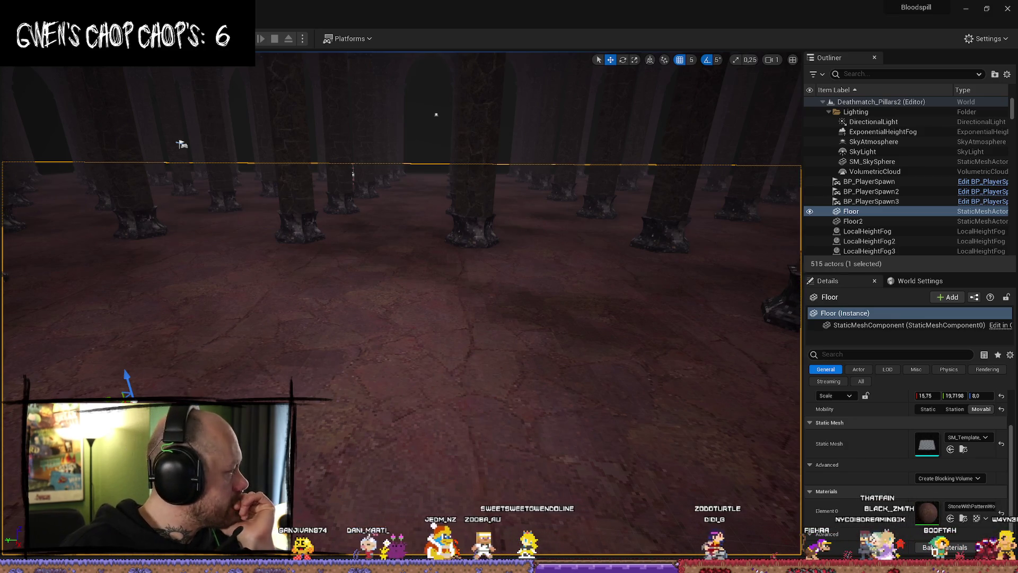
pyautogui.moveTo(305, 350); pyautogui.dragTo(306, 357)
pyautogui.hotkey('ctrl', 'space')
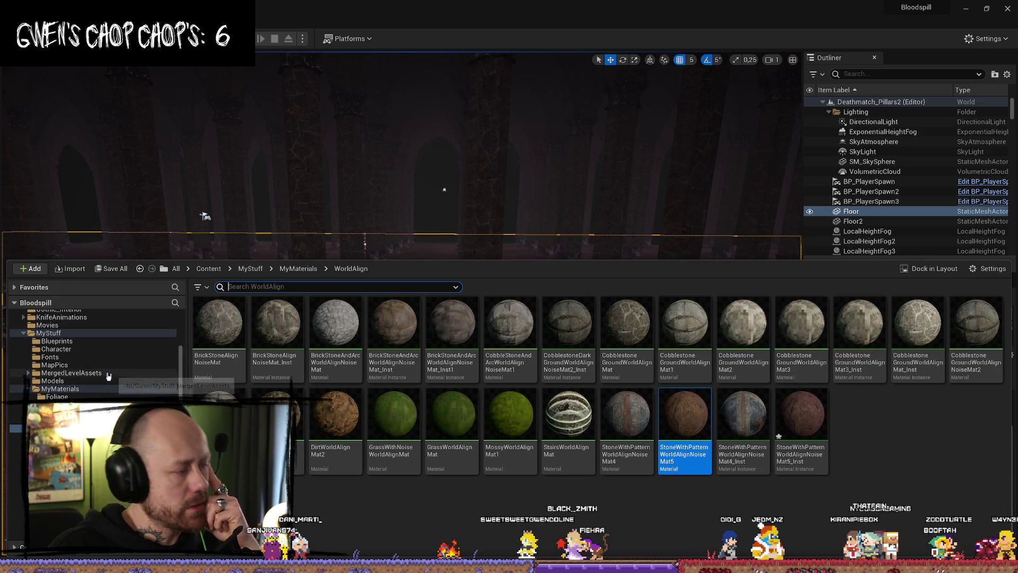
# - Browse MyTextures/Walls, scroll through MyTextures, then bring up the Explorer Stone folder
pyautogui.scroll(-5, 93, 353)
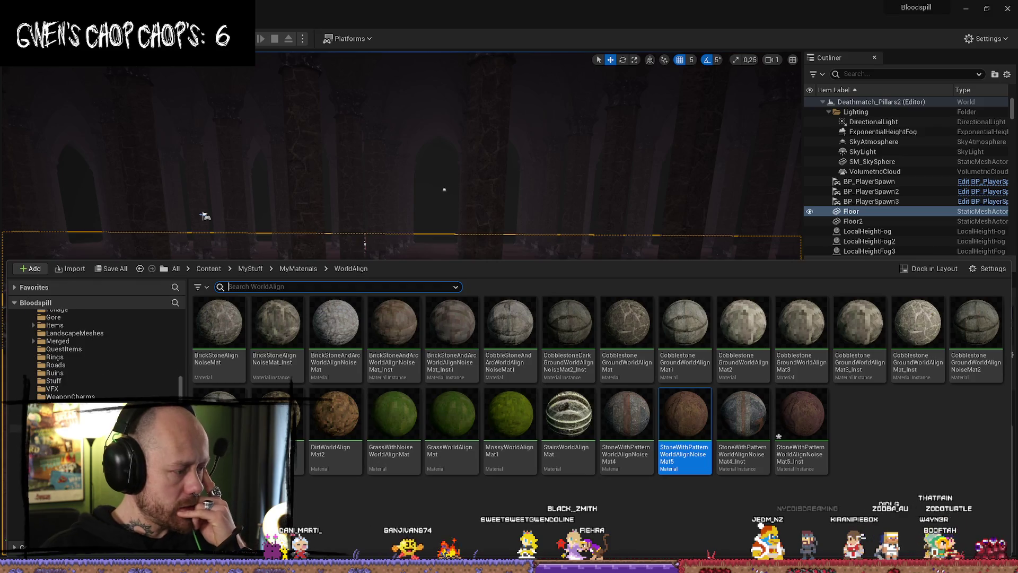
pyautogui.hotkey('alt', 'Left')
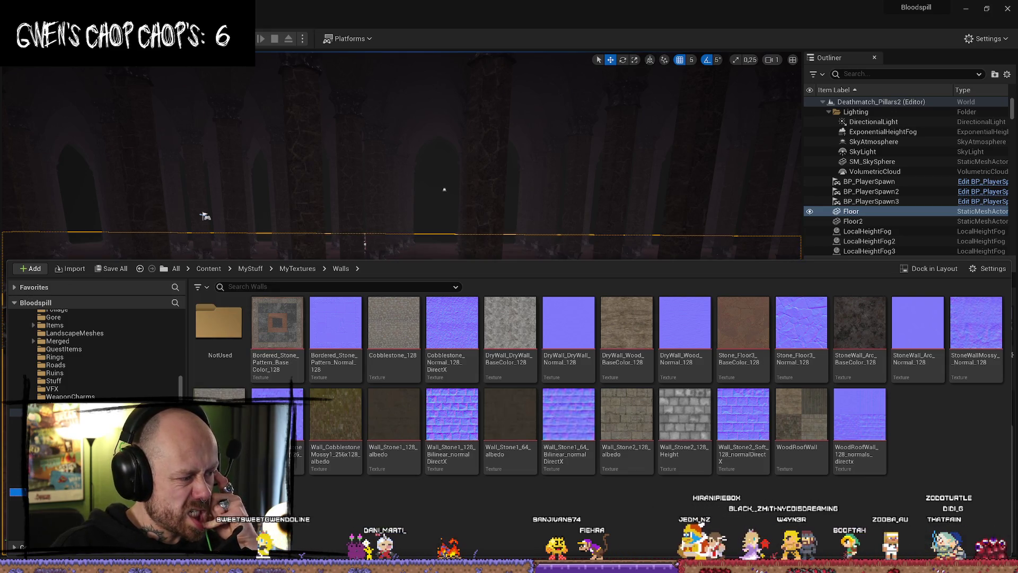
pyautogui.hotkey('alt', 'Left')
pyautogui.scroll(-10, 661, 453)
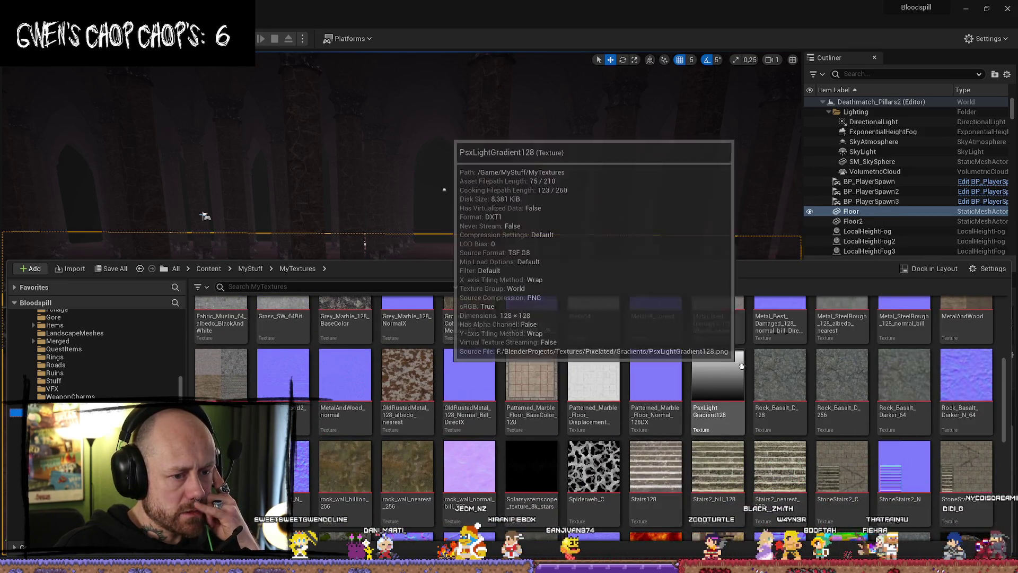
pyautogui.scroll(-1, 820, 366)
pyautogui.scroll(-1, 820, 366)
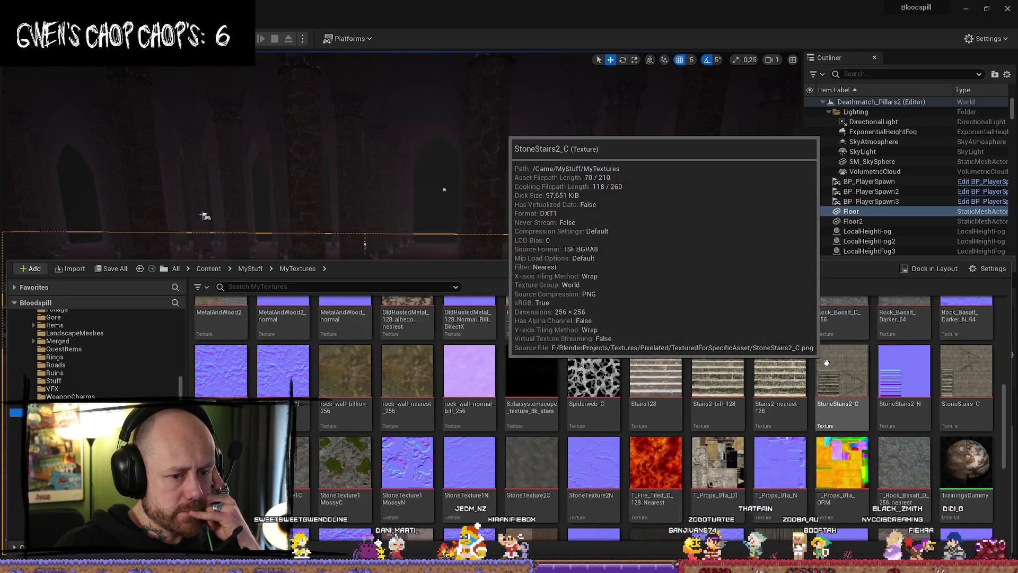
pyautogui.scroll(-4, 819, 361)
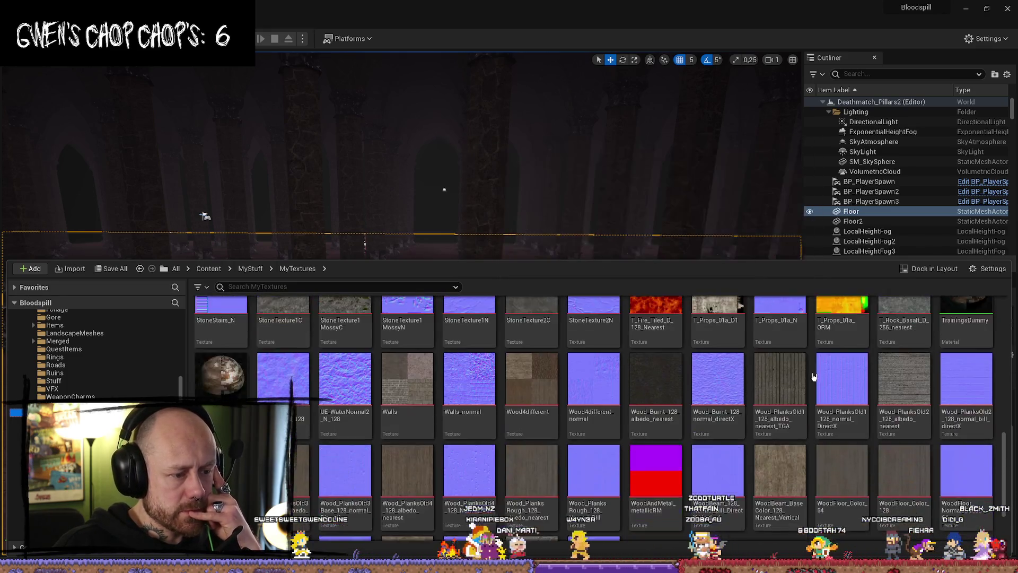
pyautogui.scroll(10, 784, 371)
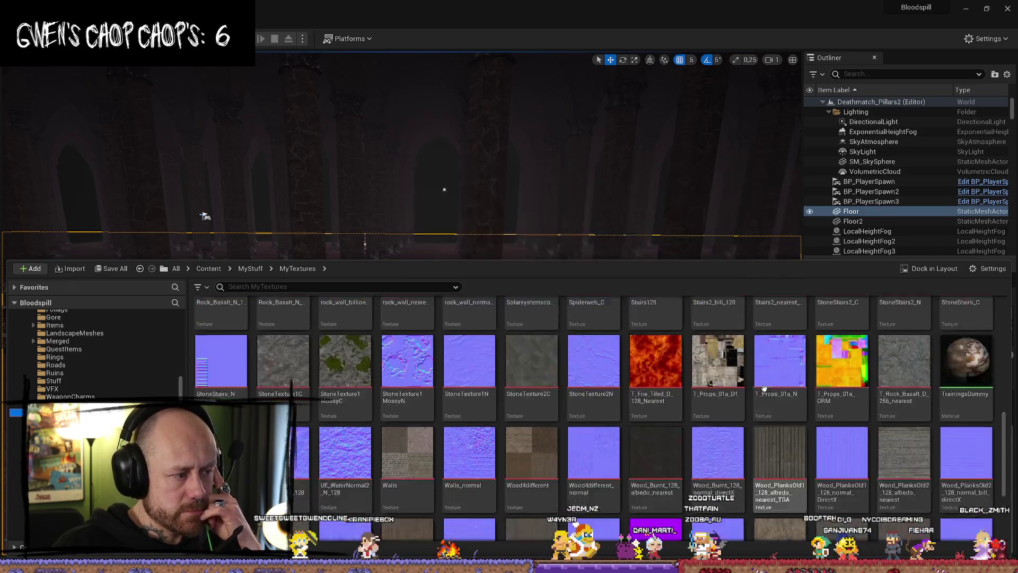
pyautogui.scroll(2, 774, 386)
pyautogui.scroll(-2, 785, 383)
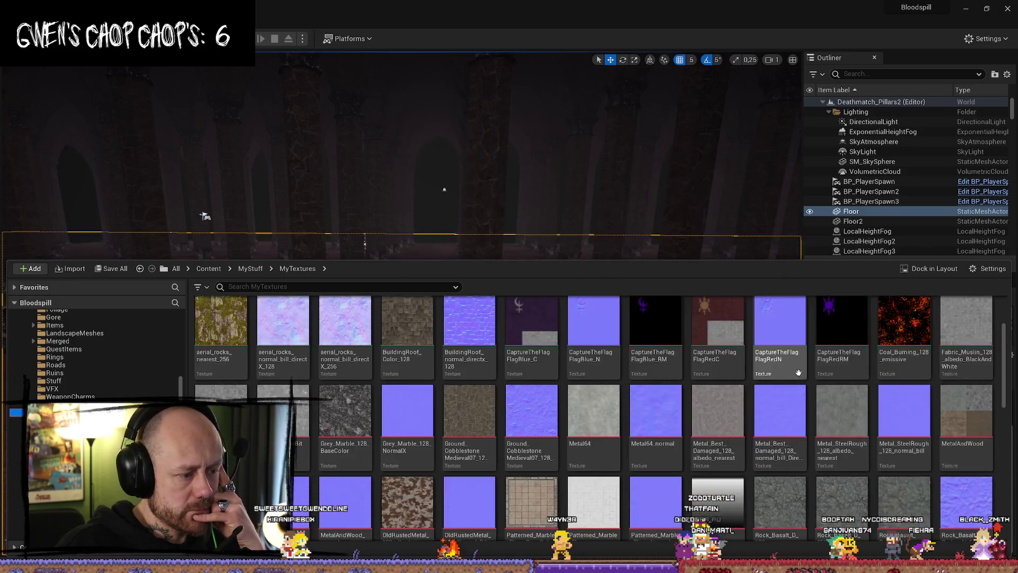
pyautogui.scroll(2, 793, 382)
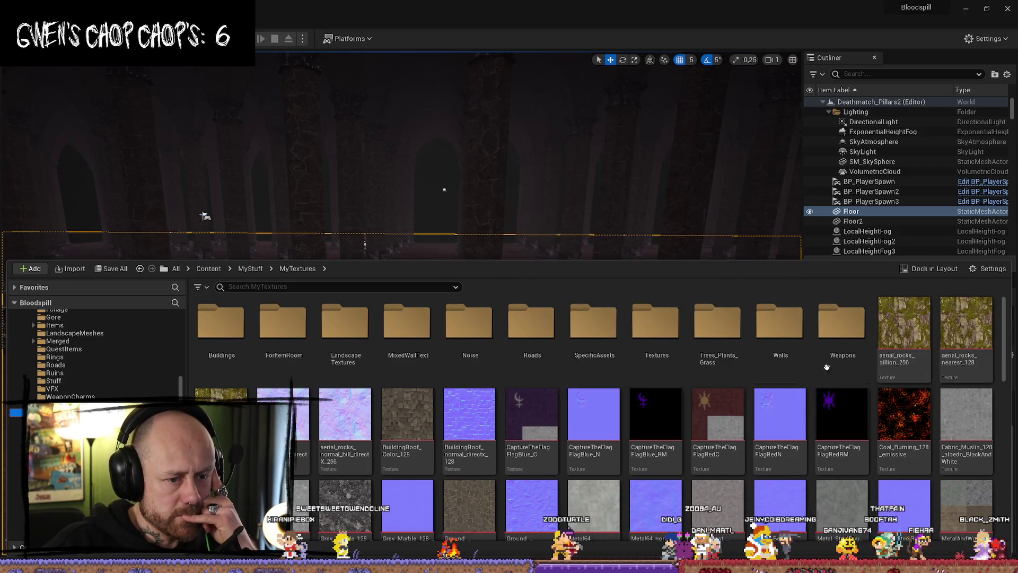
pyautogui.scroll(-1, 933, 409)
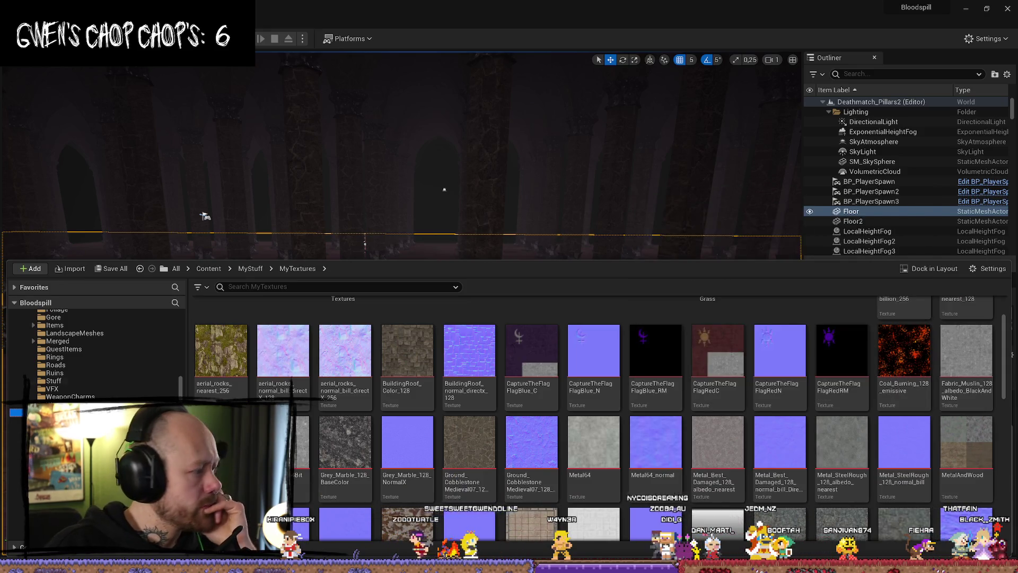
pyautogui.hotkey('alt', 'Tab')
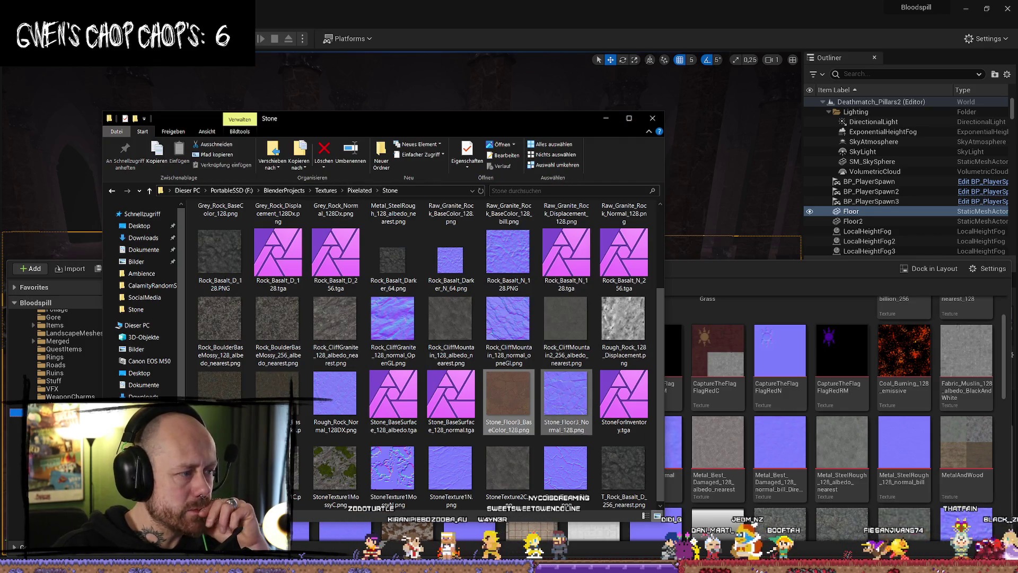
# - Open the Stone subfolder and preview the Roman_Stone_Floor base colour image
pyautogui.click(606, 117)
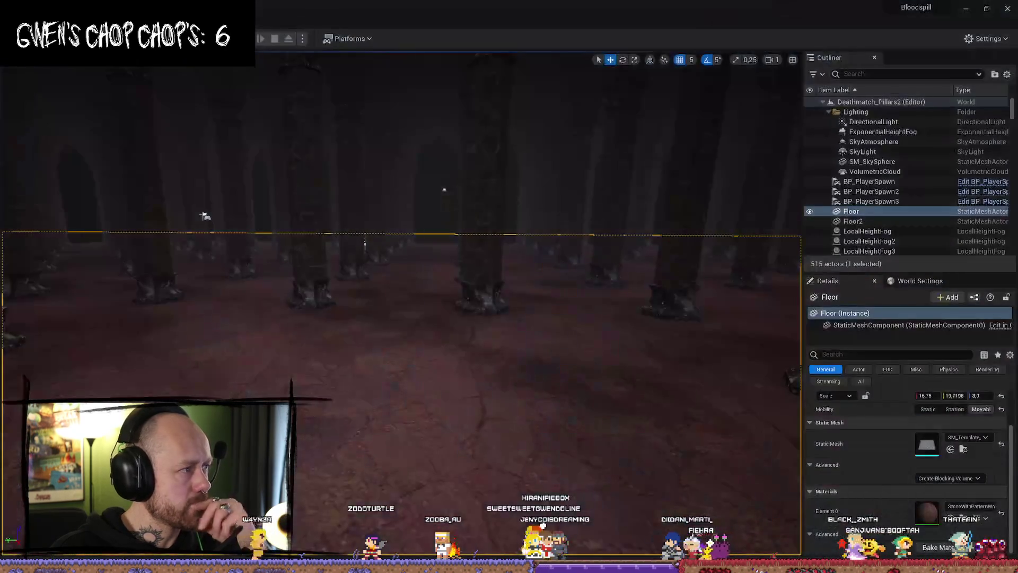
pyautogui.hotkey('alt', 'Tab')
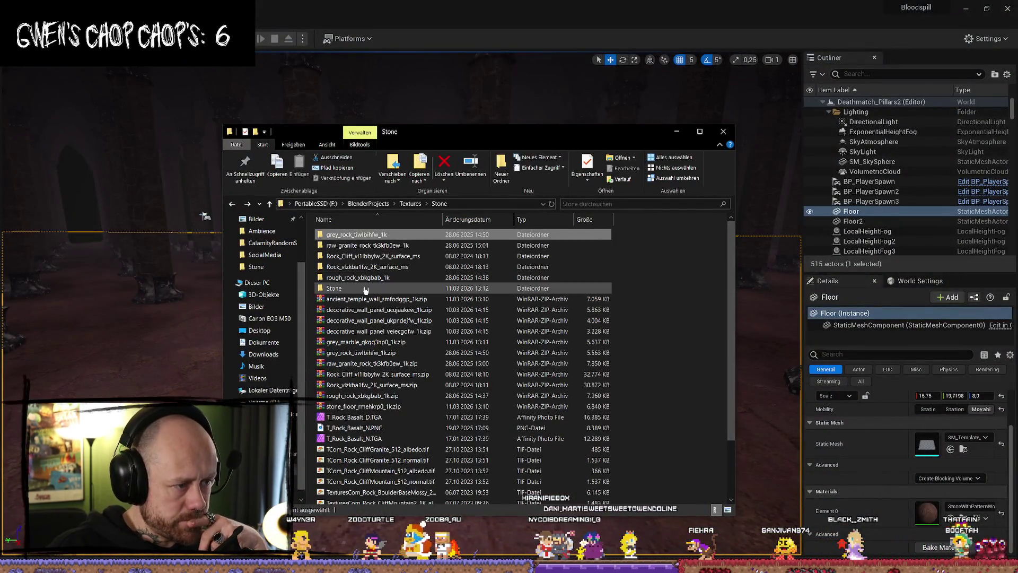
pyautogui.doubleClick(365, 290)
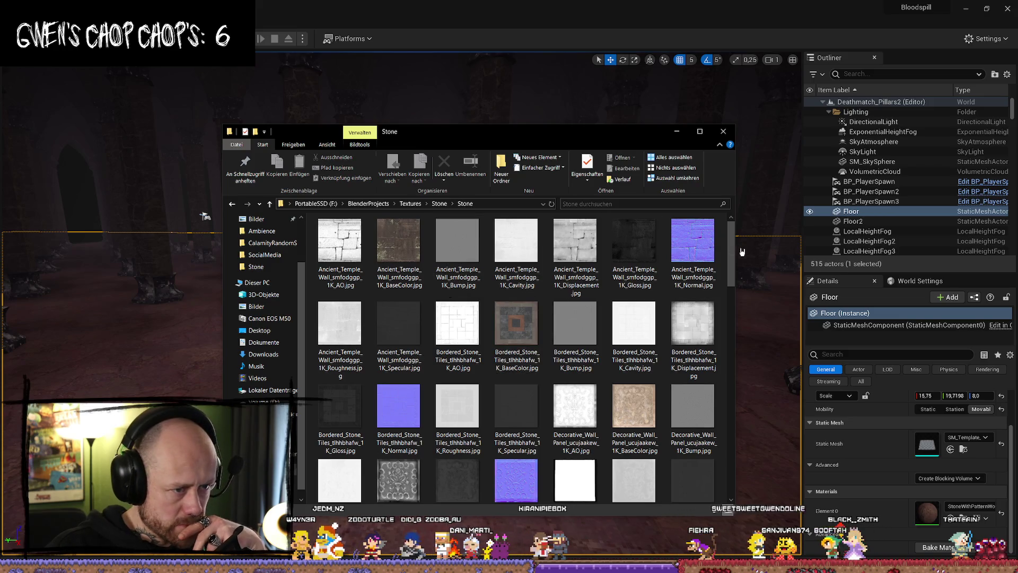
pyautogui.scroll(-5, 615, 374)
pyautogui.scroll(-5, 631, 403)
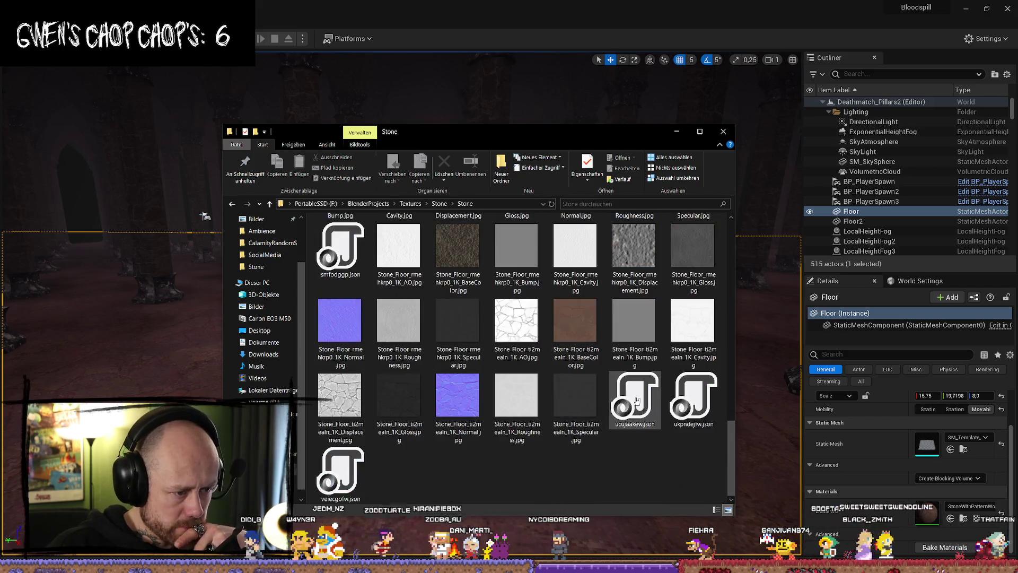
pyautogui.moveTo(730, 464); pyautogui.dragTo(732, 422)
pyautogui.moveTo(732, 418)
pyautogui.mouseDown()
pyautogui.moveTo(735, 397)
pyautogui.moveTo(739, 448)
pyautogui.moveTo(735, 359)
pyautogui.moveTo(735, 390)
pyautogui.mouseUp()
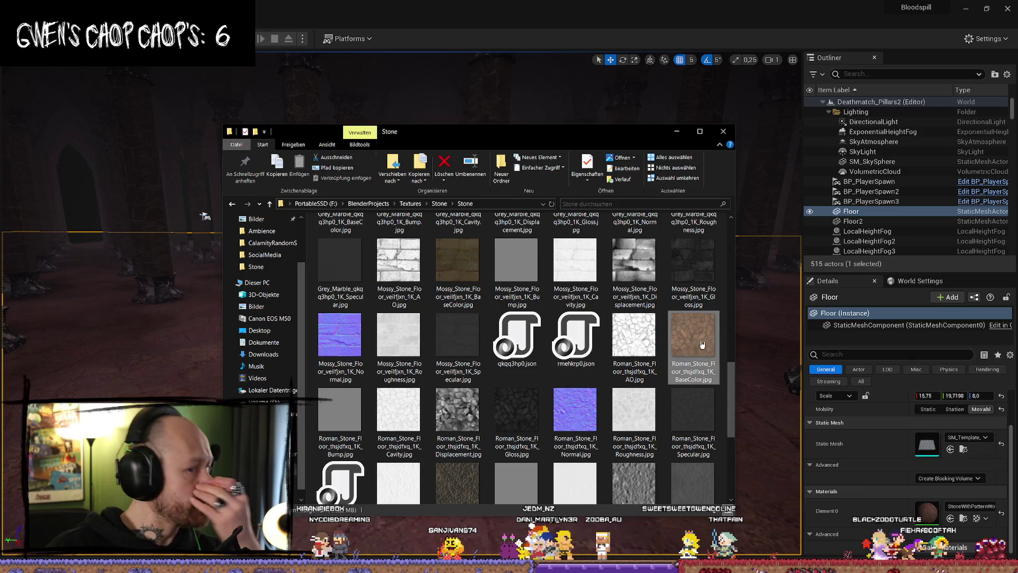
pyautogui.doubleClick(703, 345)
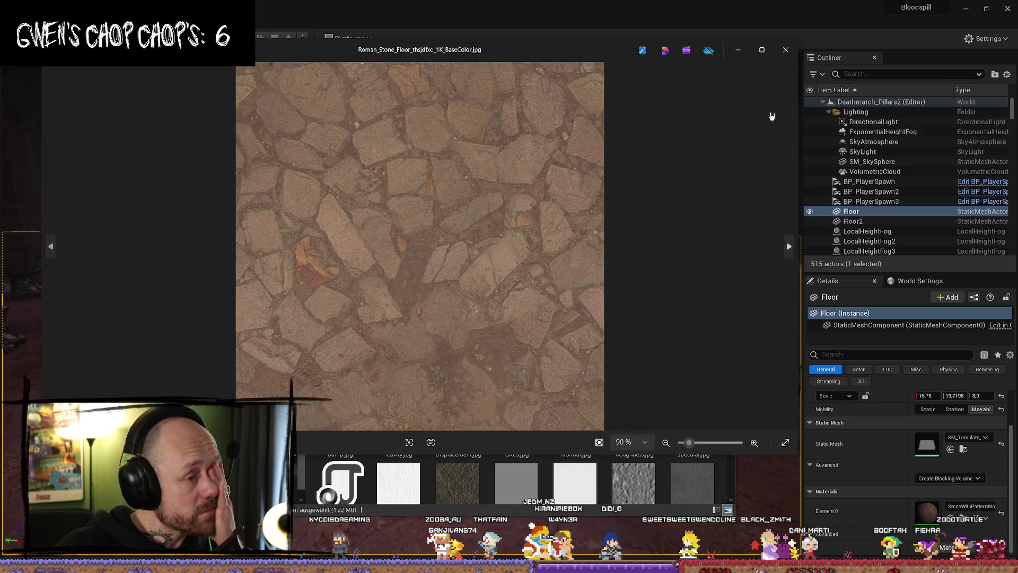
pyautogui.click(786, 49)
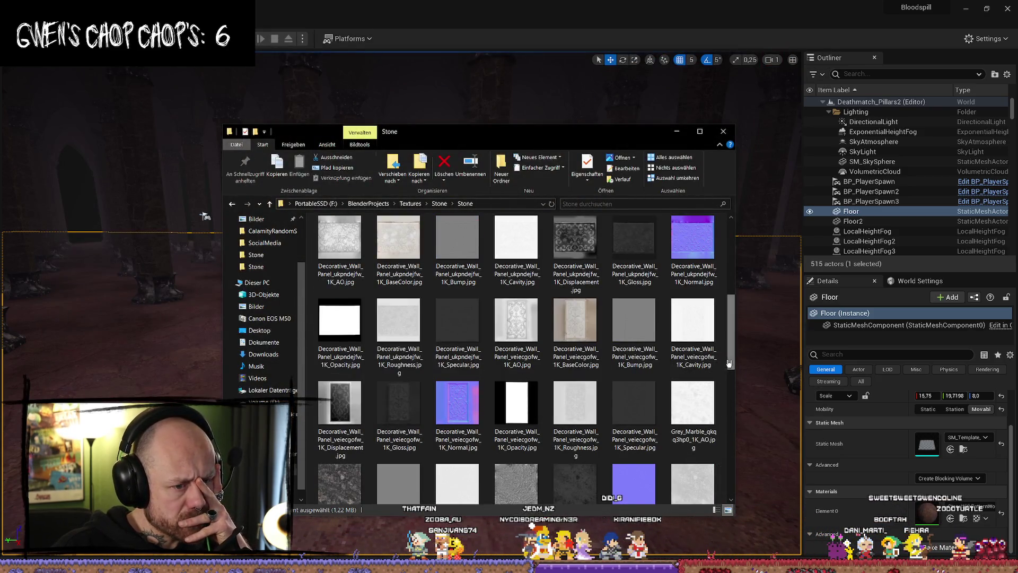
# - Preview the Mossy_Stone_Floor base colour, then switch to the Megascans stone search results
pyautogui.moveTo(730, 364)
pyautogui.mouseDown()
pyautogui.moveTo(745, 494)
pyautogui.moveTo(745, 408)
pyautogui.mouseUp()
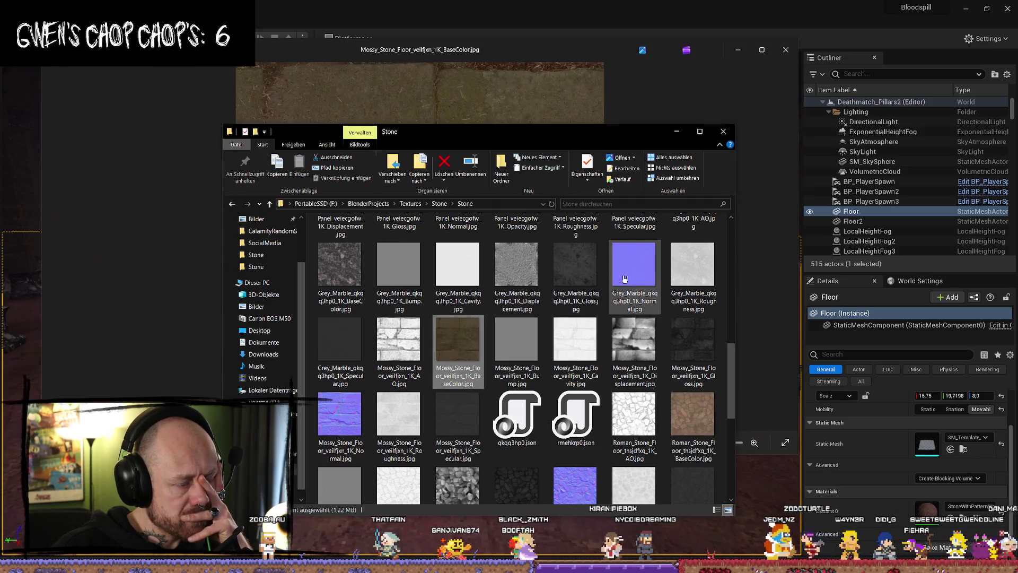
pyautogui.moveTo(629, 137)
pyautogui.mouseDown()
pyautogui.moveTo(668, 150)
pyautogui.moveTo(764, 382)
pyautogui.moveTo(781, 431)
pyautogui.moveTo(685, 254)
pyautogui.moveTo(756, 449)
pyautogui.moveTo(638, 187)
pyautogui.mouseUp()
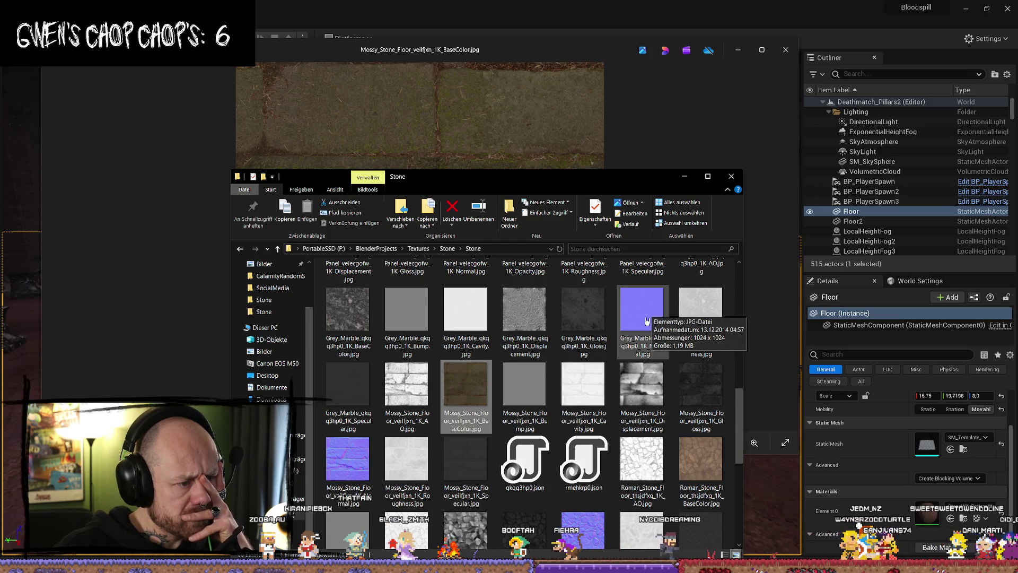
pyautogui.scroll(5, 702, 406)
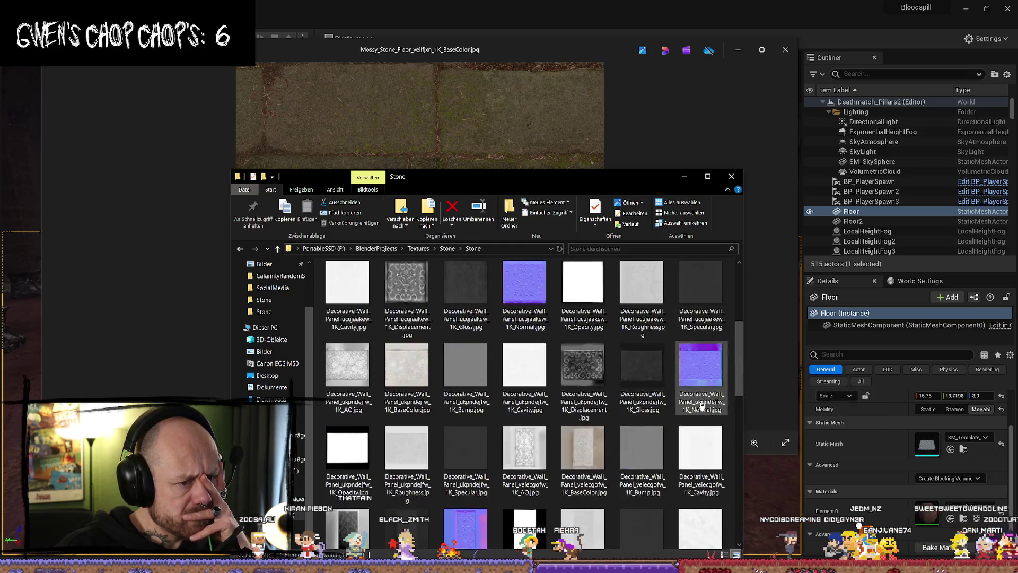
pyautogui.scroll(-5, 650, 352)
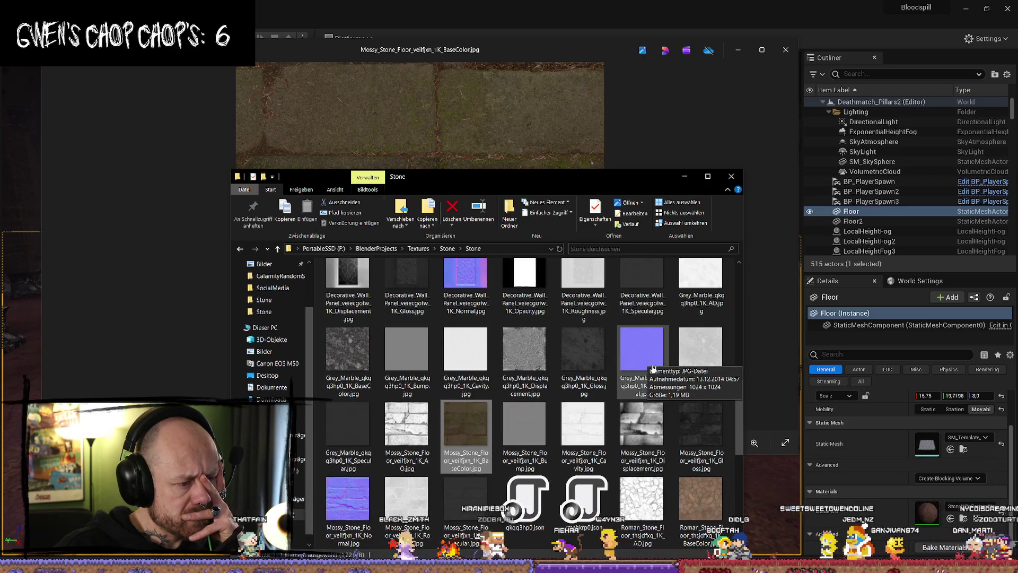
pyautogui.hotkey('alt', 'Tab')
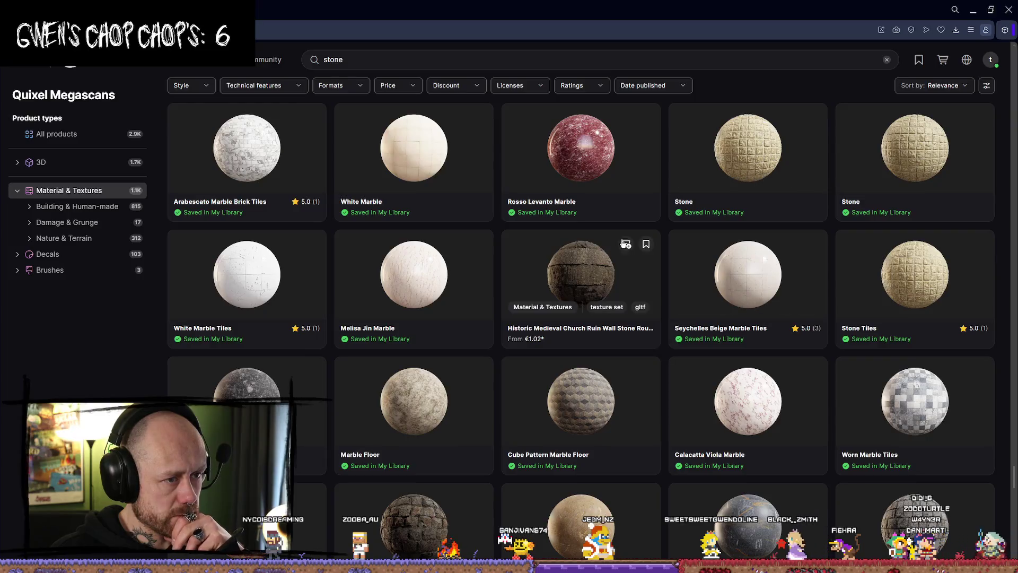
# - Preview the Stone Floor product's flat texture image, then return to the stone results
pyautogui.scroll(-3, 749, 254)
pyautogui.scroll(-3, 749, 254)
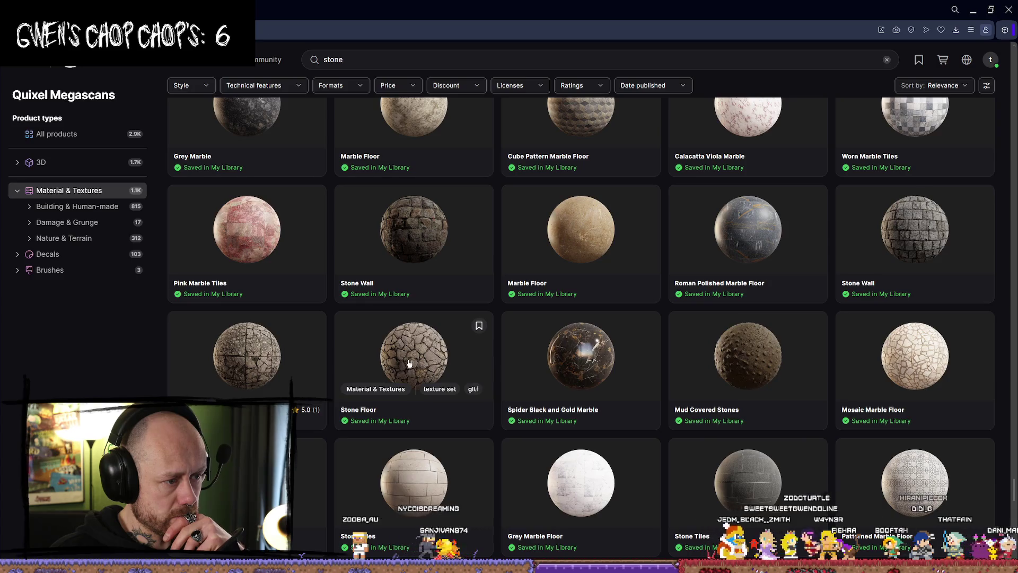
pyautogui.click(413, 361)
pyautogui.rightClick(539, 296)
pyautogui.click(366, 391)
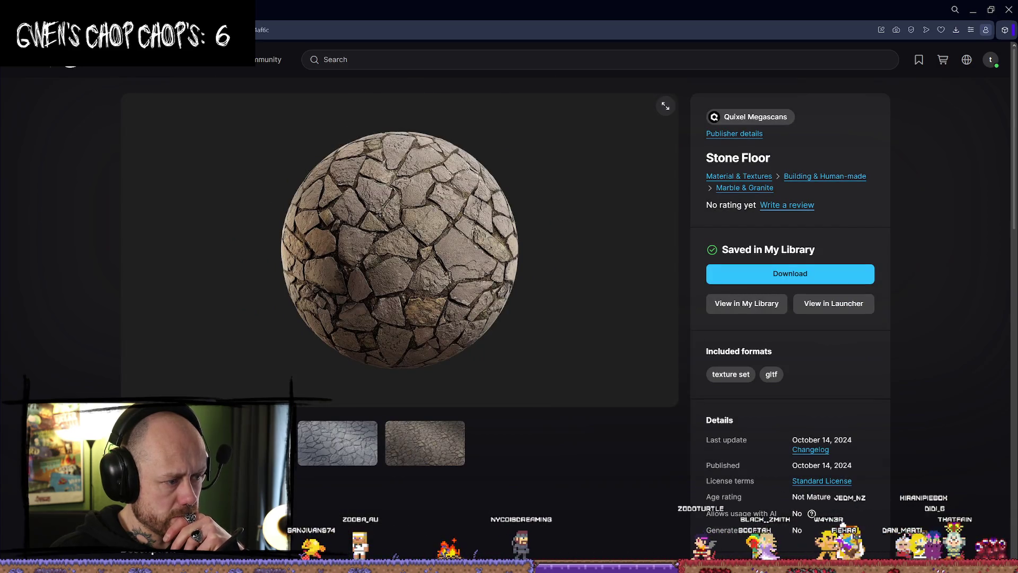
pyautogui.hotkey('alt', 'Left')
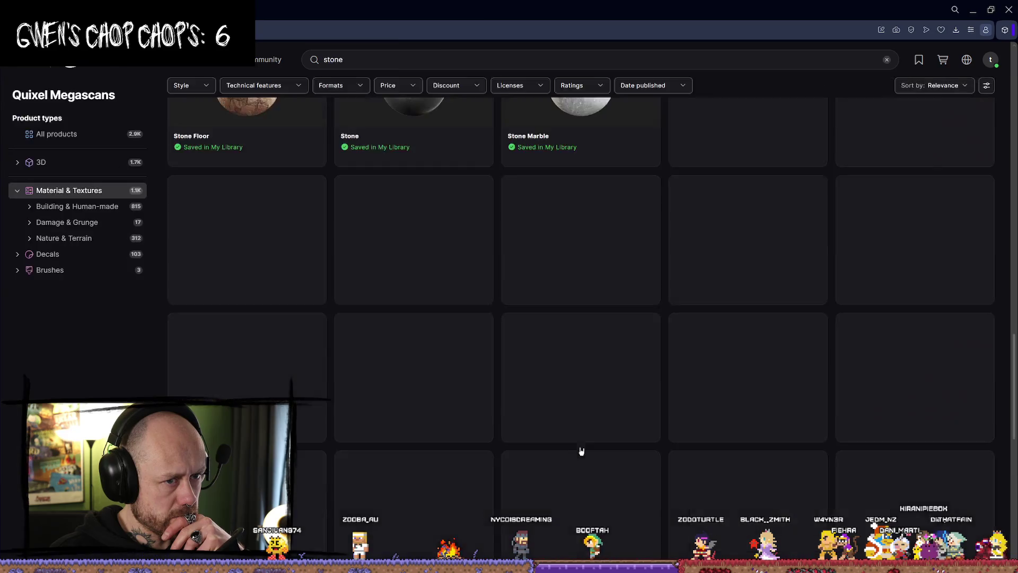
# - Look over a second Stone Floor product page, scrolling through it before going back to the results
pyautogui.scroll(-10, 635, 390)
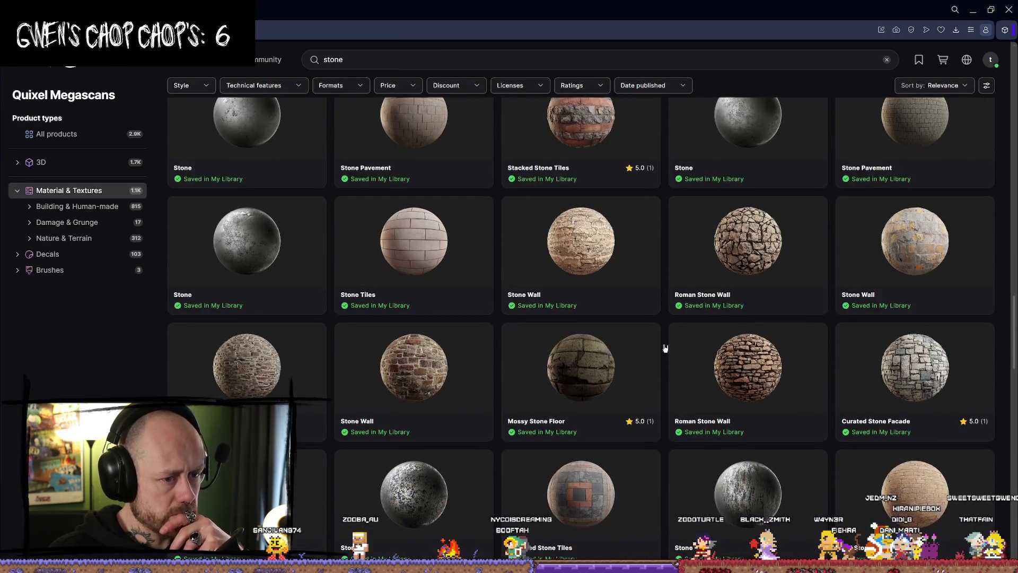
pyautogui.scroll(-10, 607, 359)
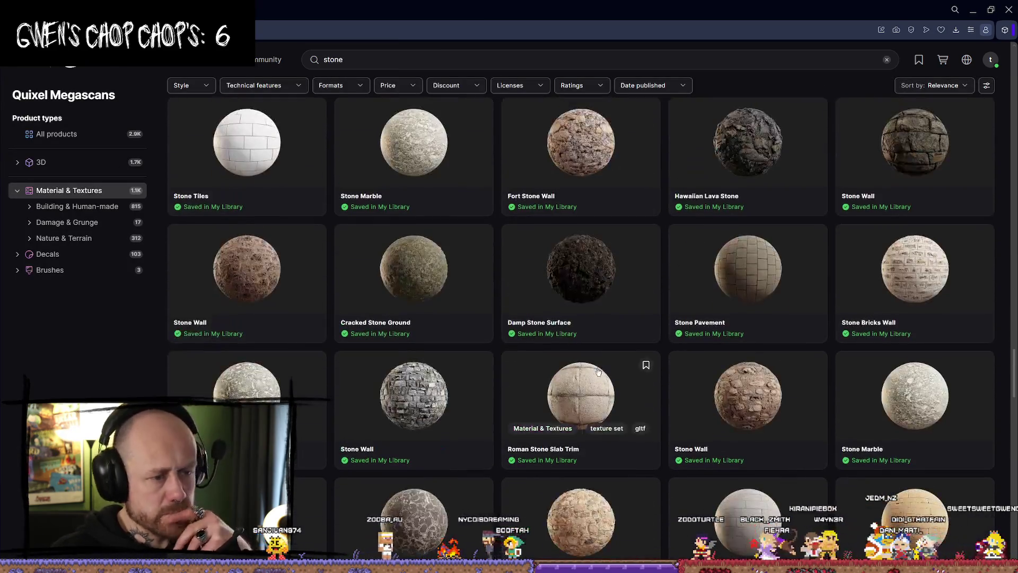
pyautogui.scroll(-15, 562, 367)
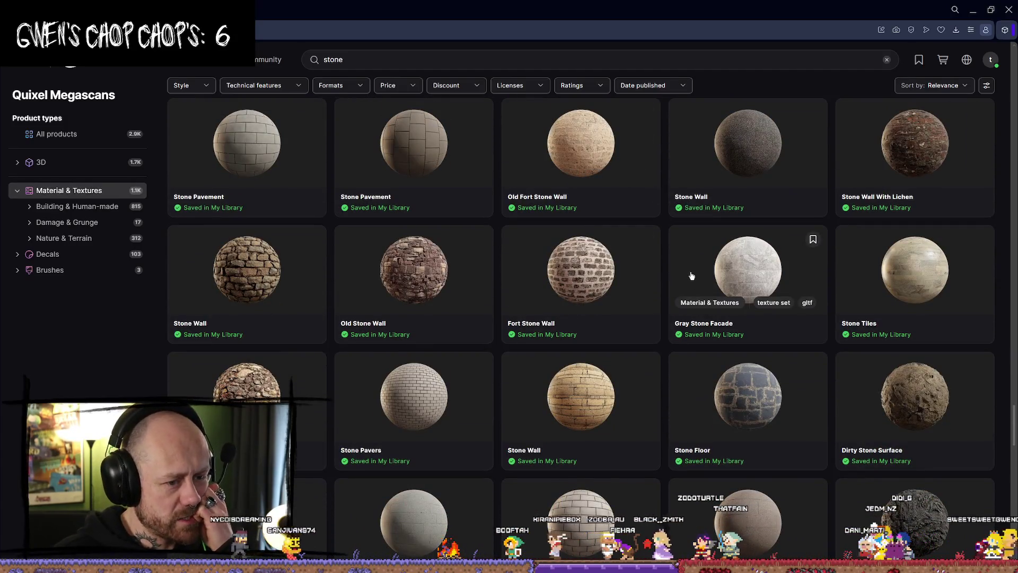
pyautogui.click(763, 392)
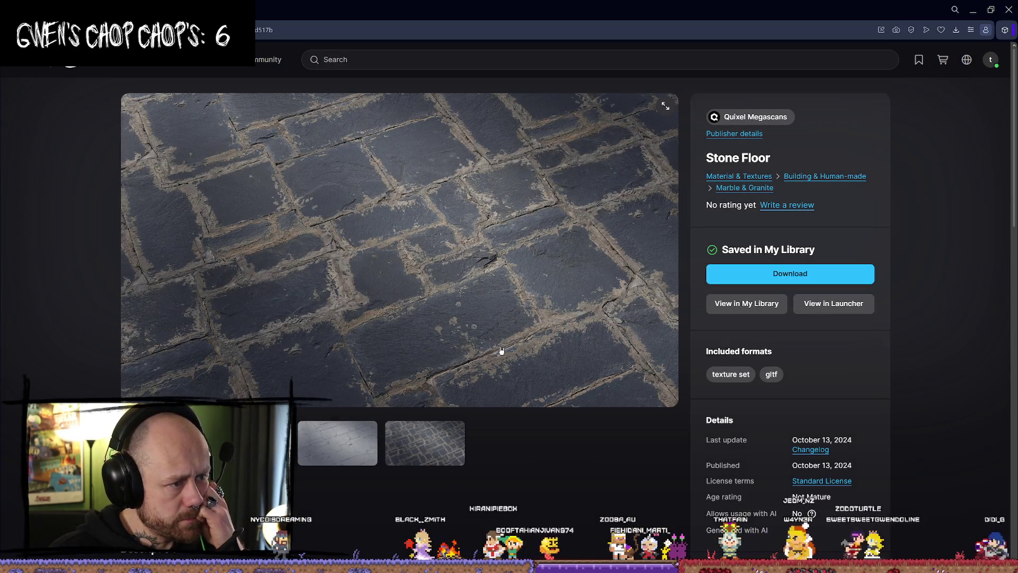
pyautogui.hotkey('alt', 'Left')
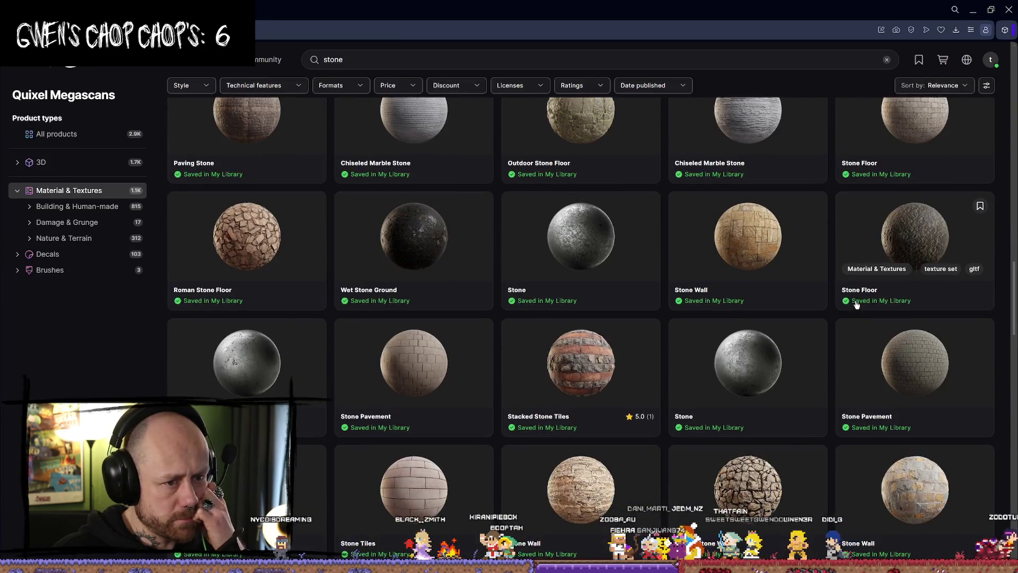
pyautogui.scroll(-6, 856, 303)
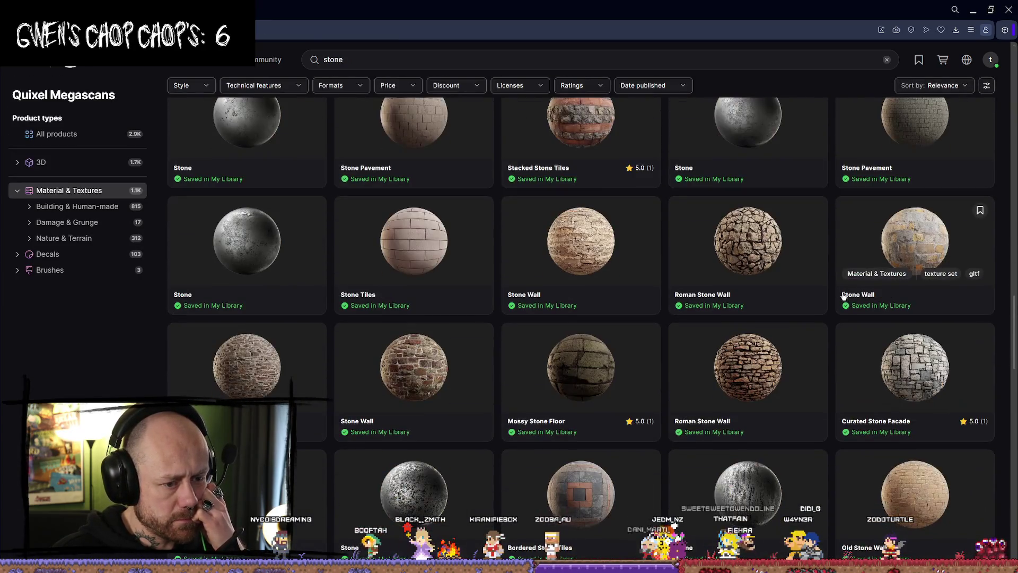
pyautogui.scroll(-15, 837, 290)
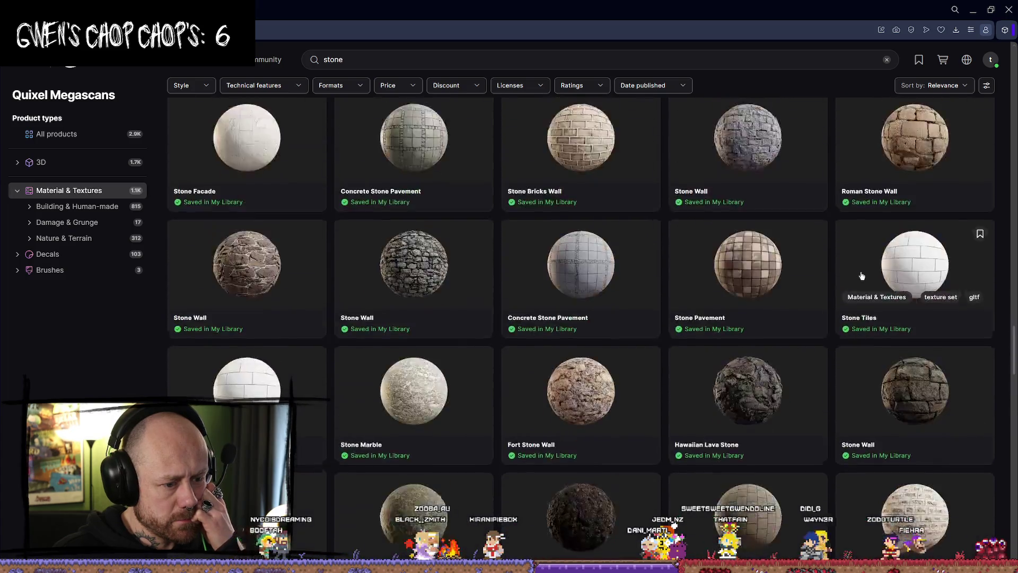
pyautogui.scroll(-5, 869, 274)
pyautogui.scroll(-10, 872, 271)
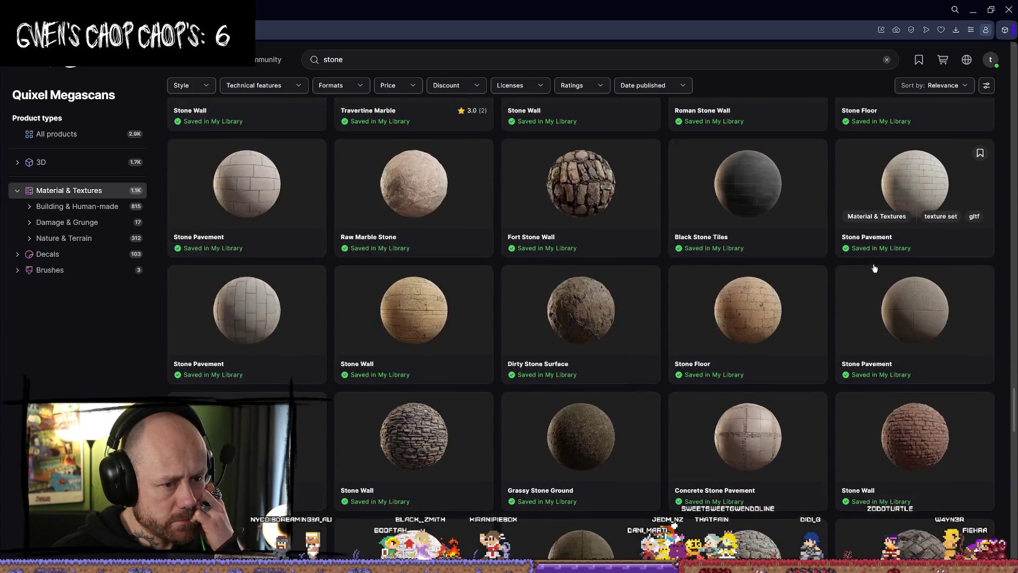
pyautogui.scroll(-5, 869, 254)
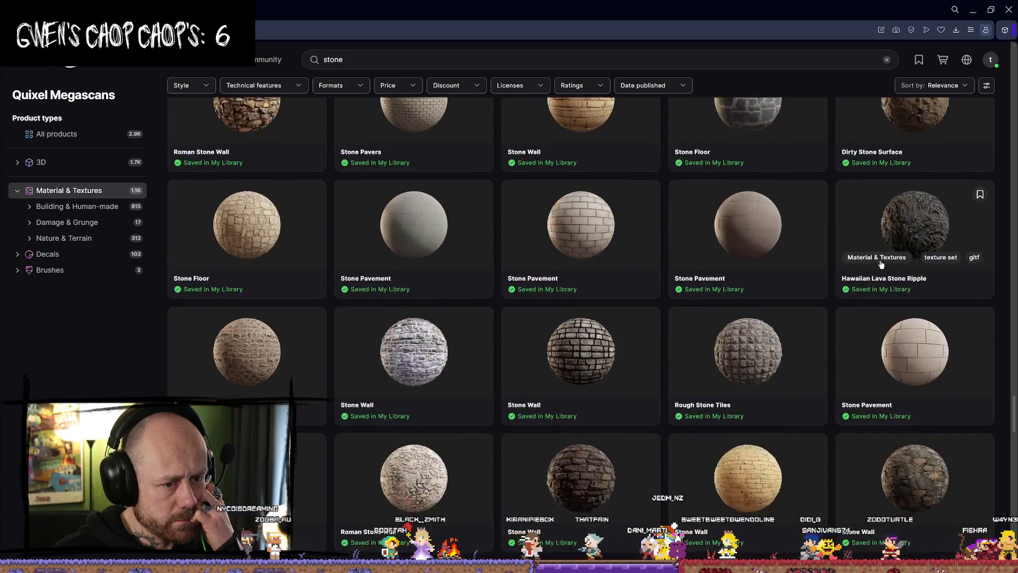
pyautogui.scroll(3, 795, 271)
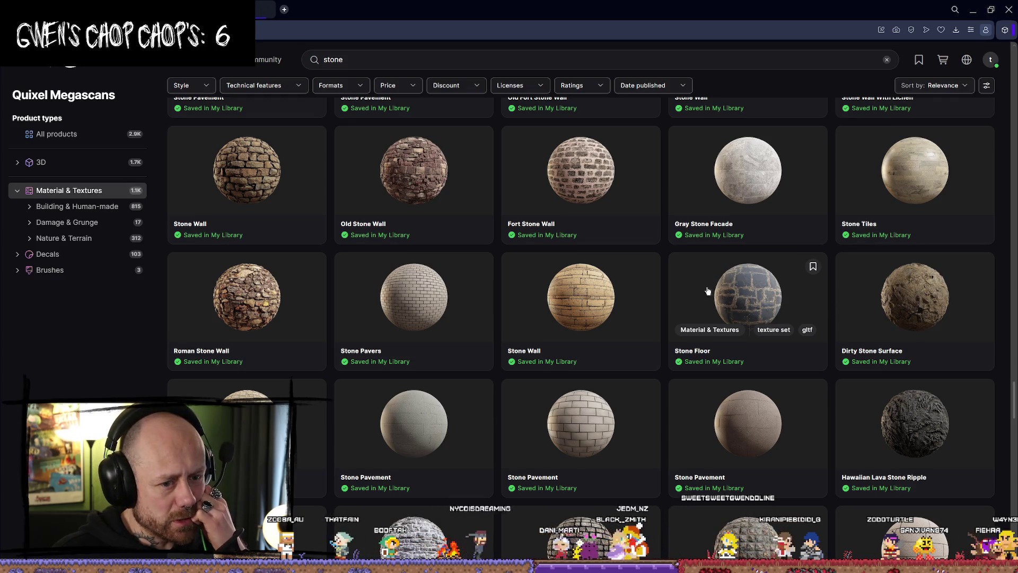
pyautogui.scroll(-3, 727, 282)
pyautogui.scroll(-1, 609, 299)
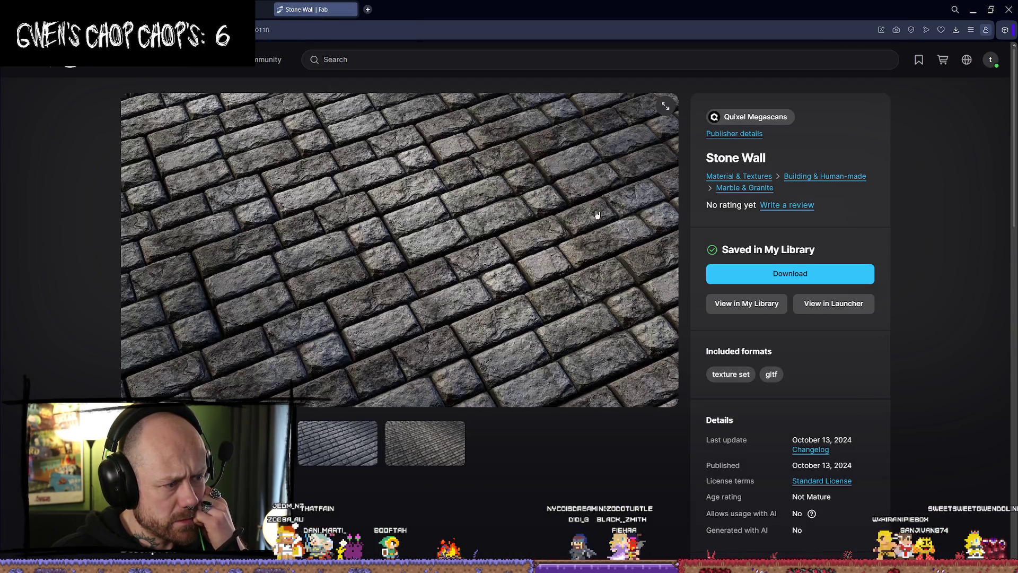
pyautogui.hotkey('alt', 'Left')
pyautogui.hotkey('alt', 'Left')
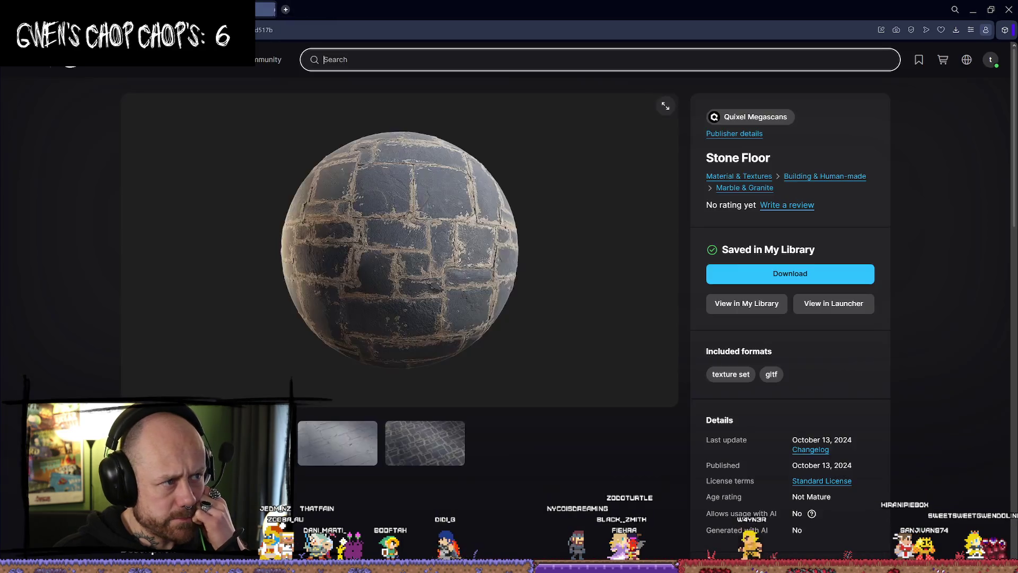
# - Open the Stone Wall and Historic Medieval Church Ruin materials in background tabs
pyautogui.scroll(-3, 718, 317)
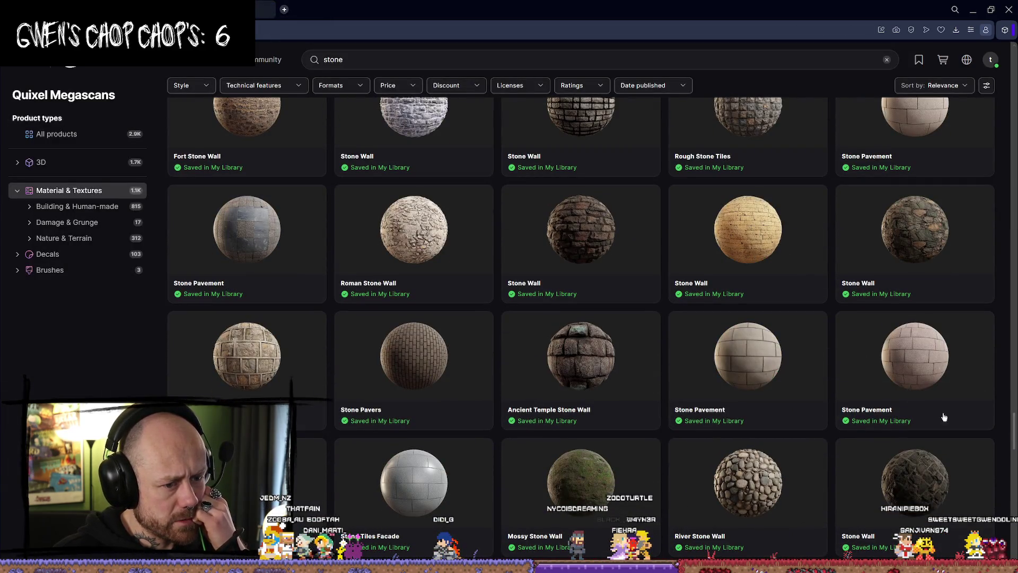
pyautogui.scroll(2, 798, 366)
pyautogui.scroll(-2, 798, 366)
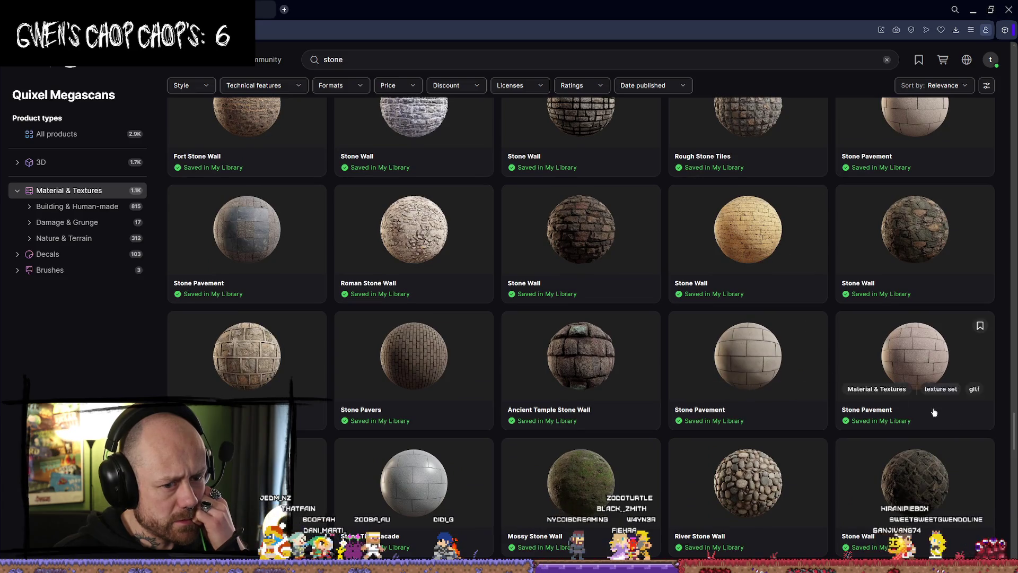
pyautogui.middleClick(931, 480)
pyautogui.scroll(-6, 606, 368)
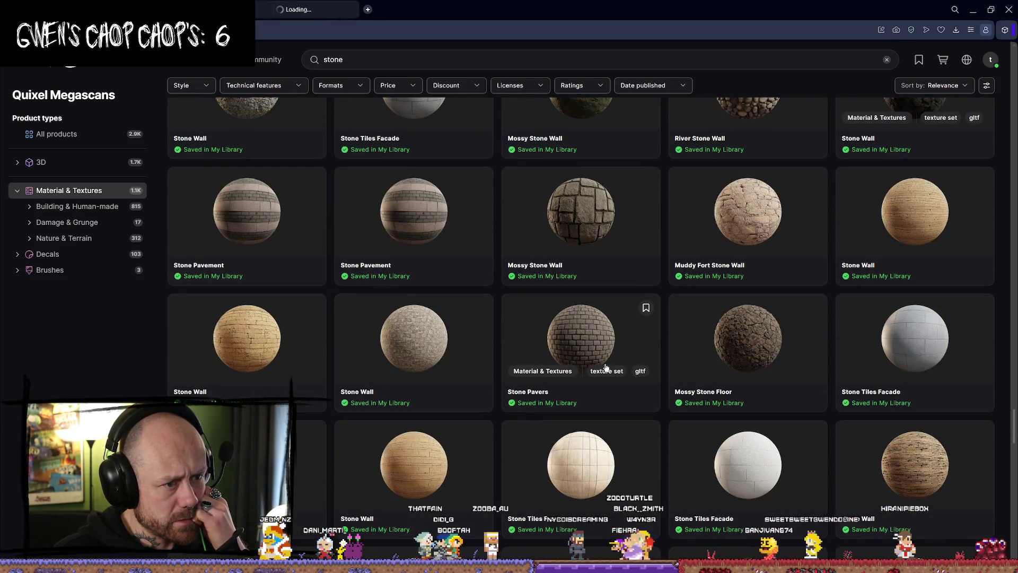
pyautogui.scroll(-5, 608, 366)
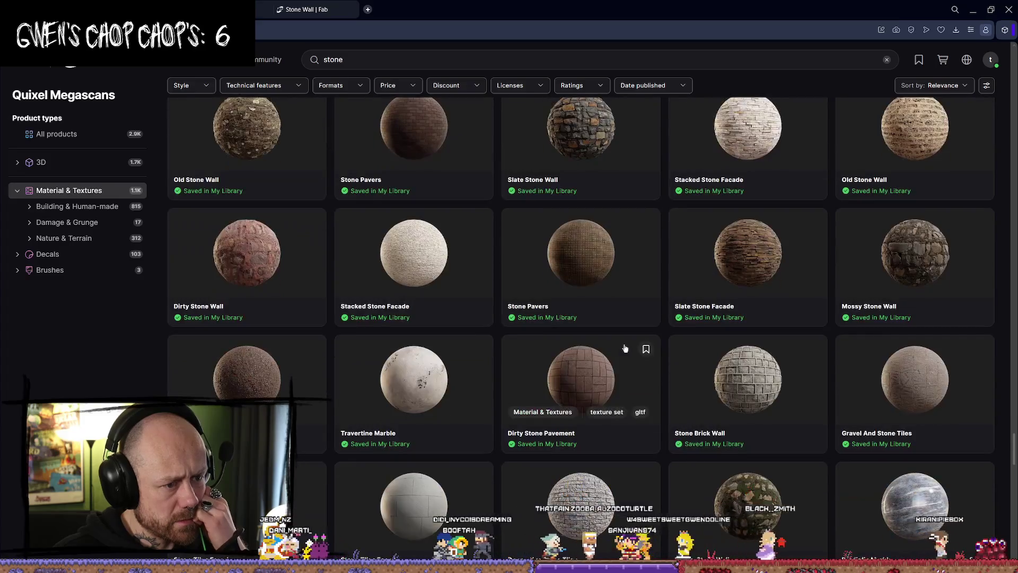
pyautogui.scroll(-6, 625, 349)
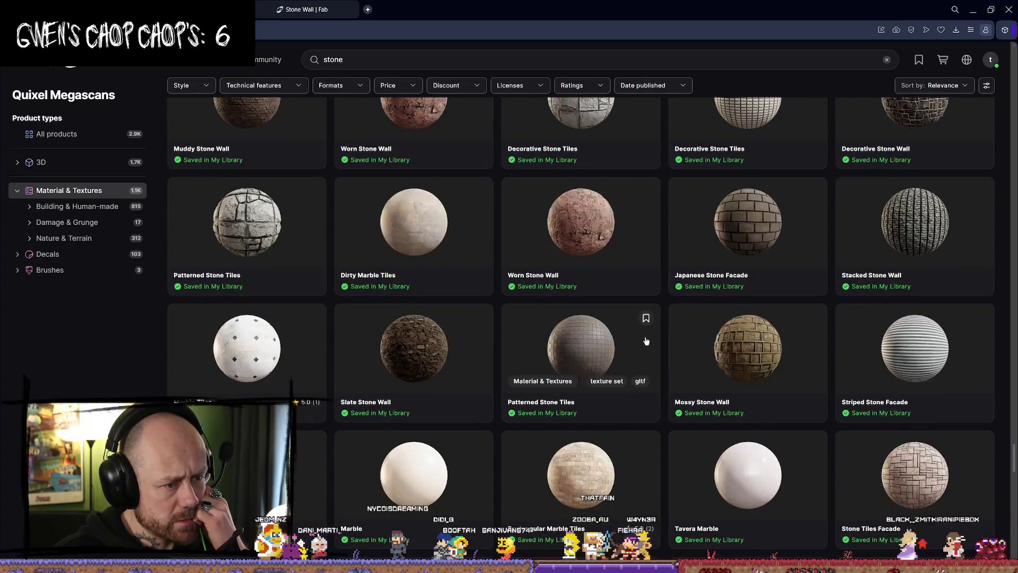
pyautogui.scroll(-5, 646, 341)
pyautogui.scroll(-12, 657, 336)
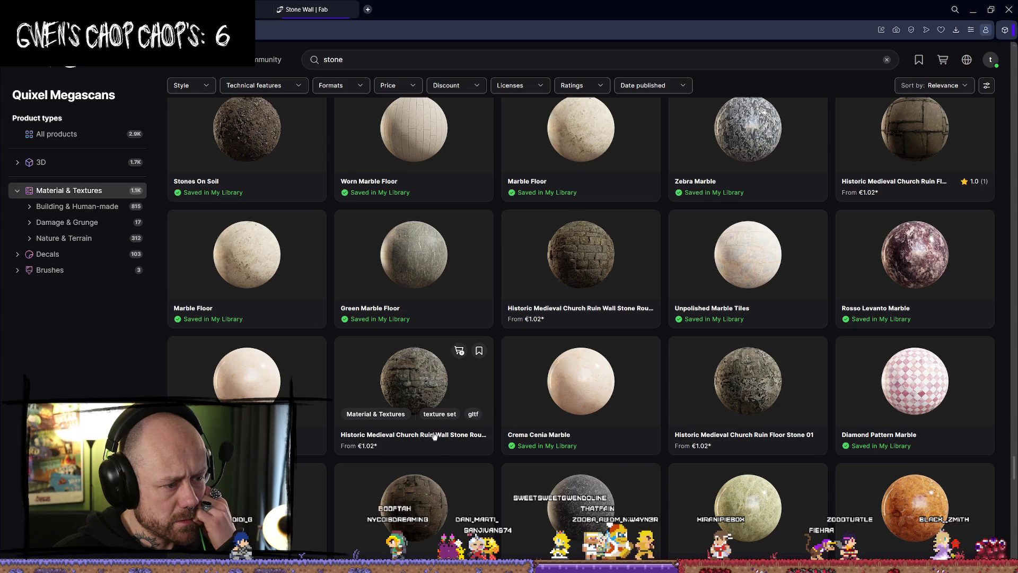
pyautogui.scroll(-3, 509, 382)
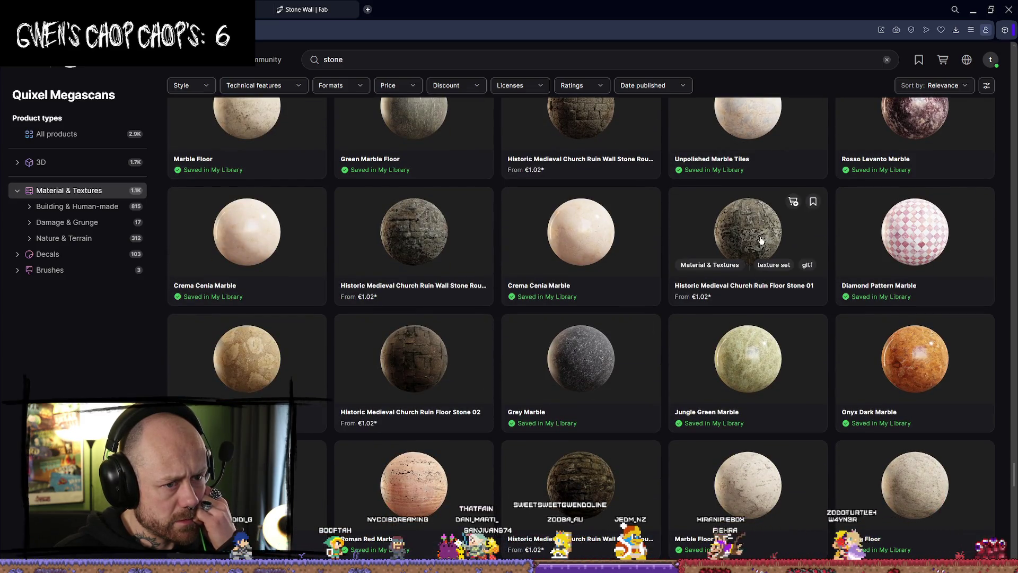
pyautogui.middleClick(428, 234)
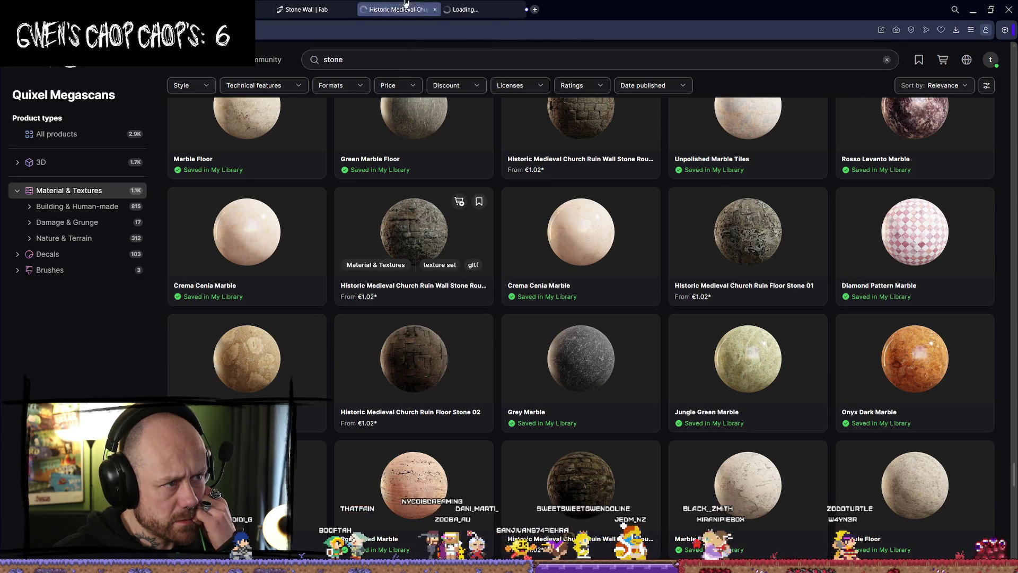
# - View the church ruin floor stone page, close both church tabs, and return to the stone results
pyautogui.click(408, 5)
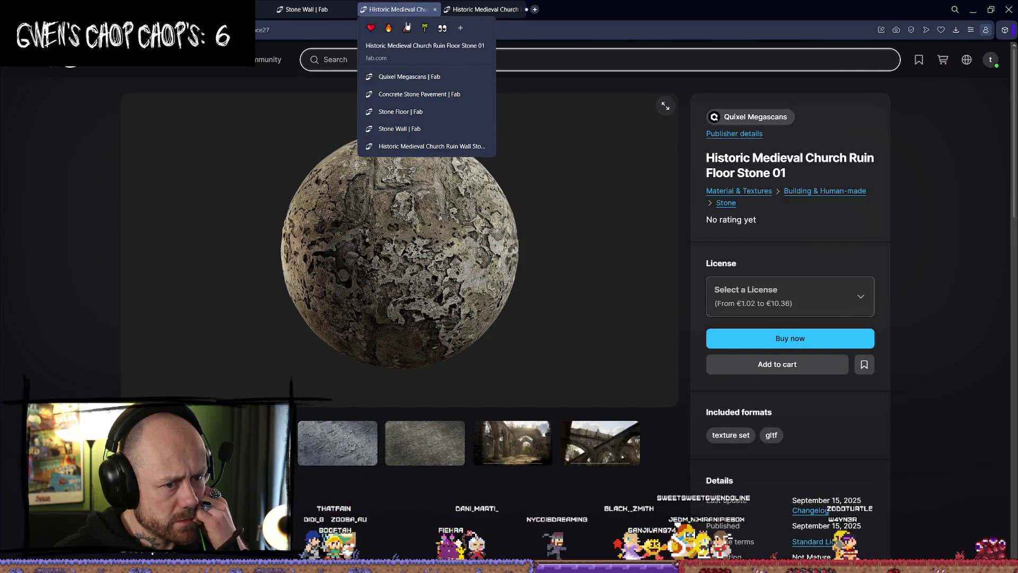
pyautogui.click(435, 9)
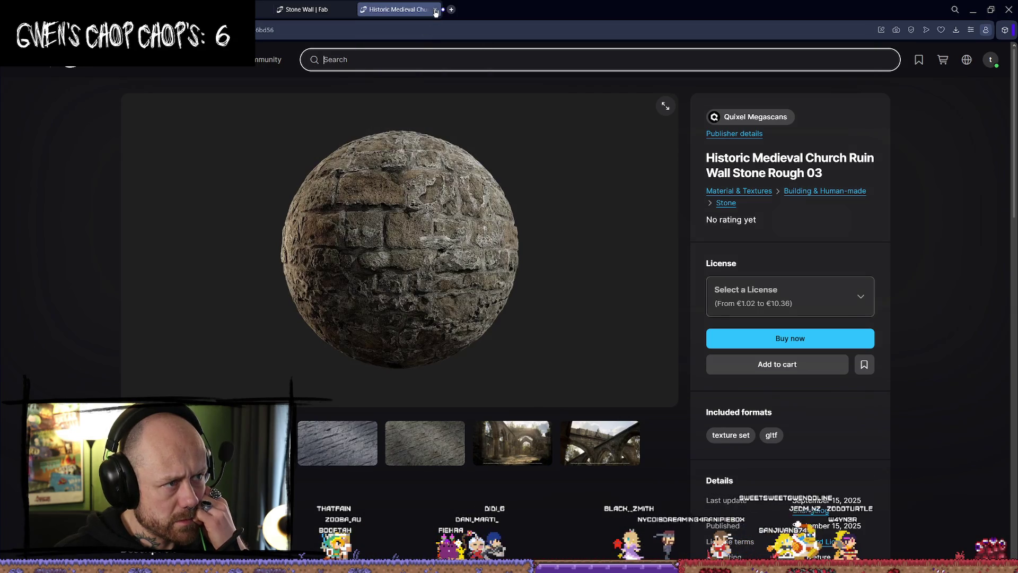
pyautogui.click(435, 10)
pyautogui.click(256, 3)
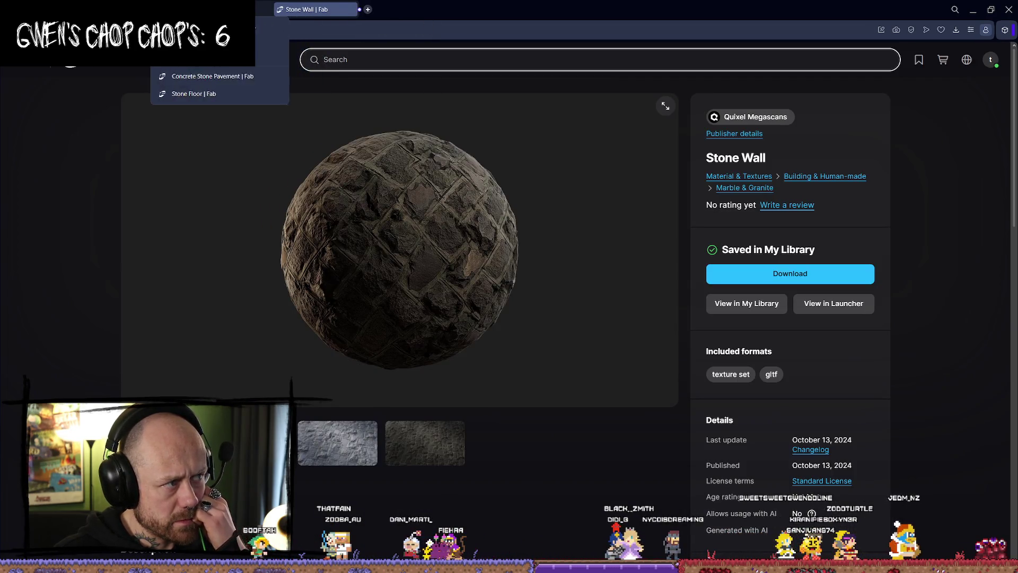
pyautogui.click(216, 73)
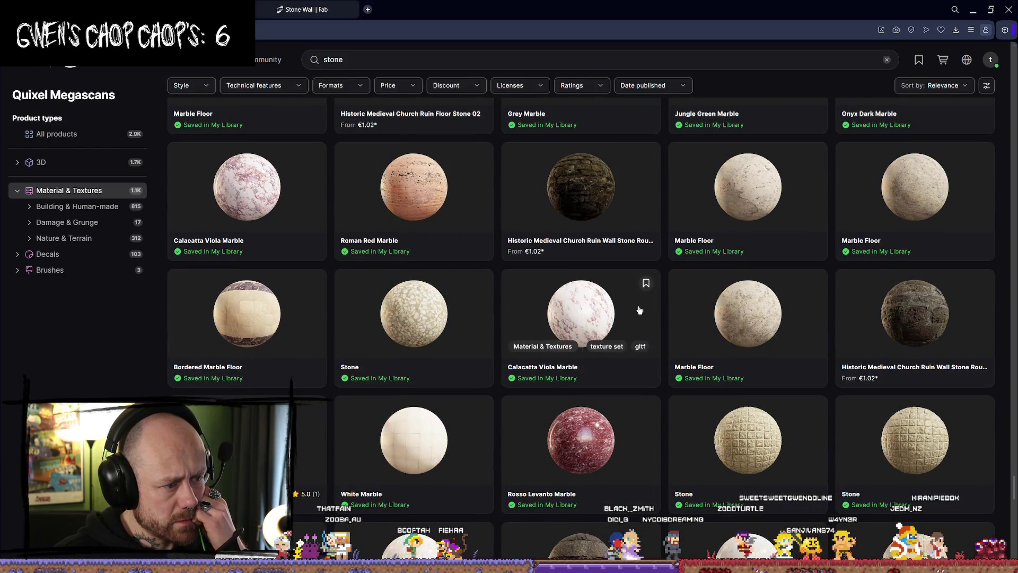
# - Scroll further through the results and open Patterned Marble Tiles in a new tab
pyautogui.scroll(-5, 624, 316)
pyautogui.scroll(-8, 657, 317)
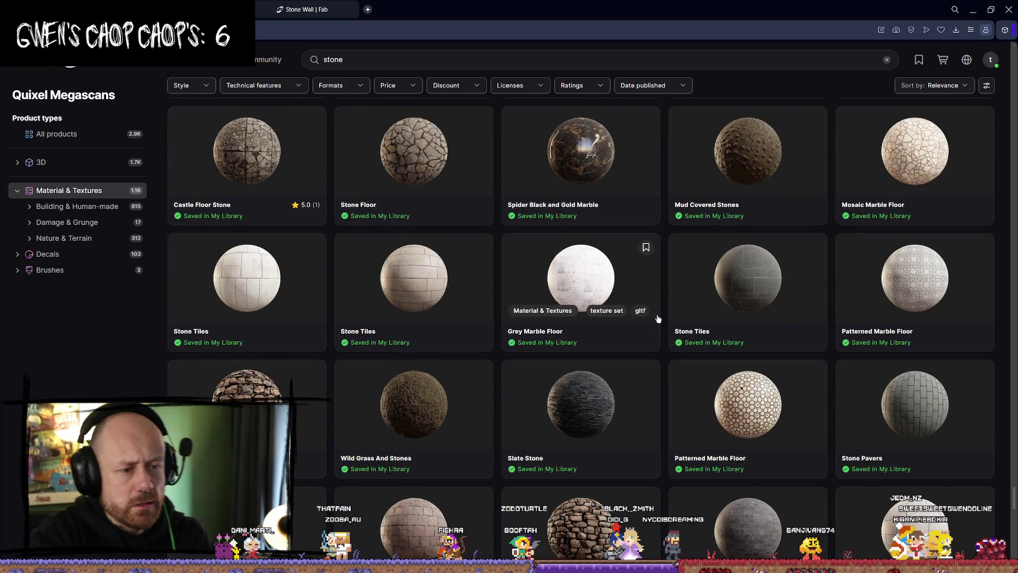
pyautogui.scroll(-2, 776, 287)
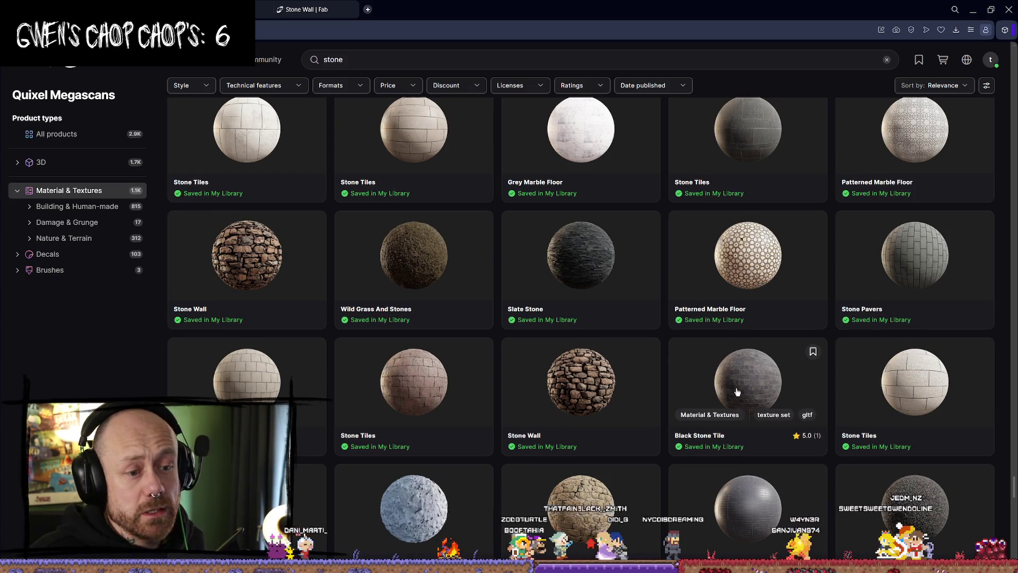
pyautogui.scroll(-2, 837, 352)
pyautogui.scroll(-2, 839, 354)
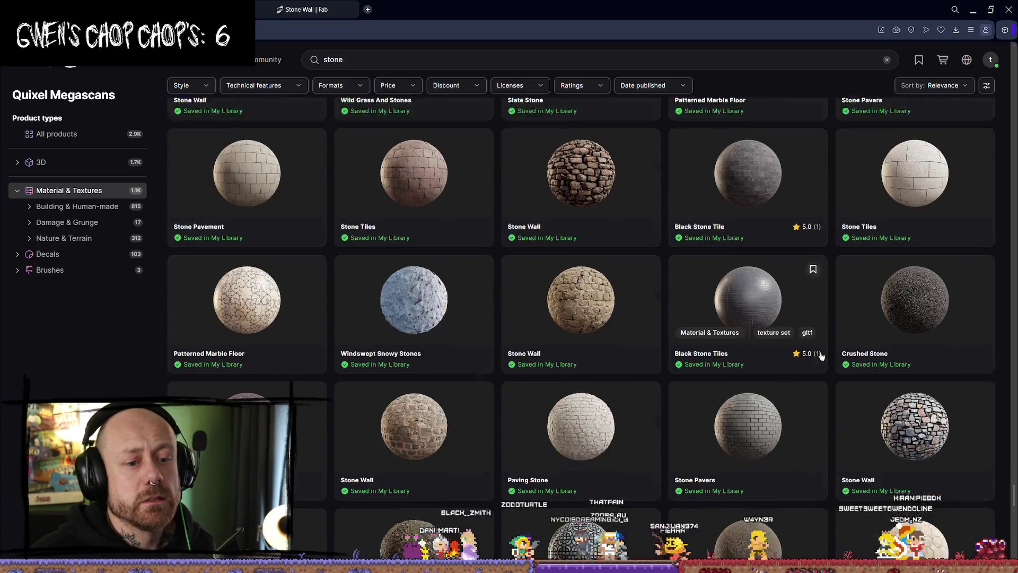
pyautogui.scroll(-5, 640, 285)
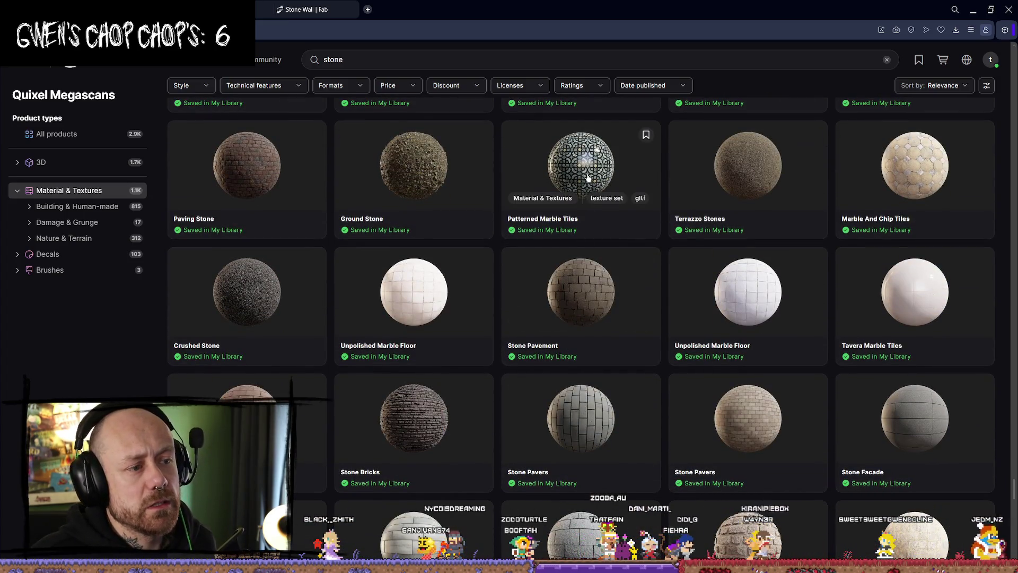
pyautogui.middleClick(588, 178)
# - Check the Patterned Marble Tiles texture-set and gltf download zips, then go back to the stone results
pyautogui.click(399, 9)
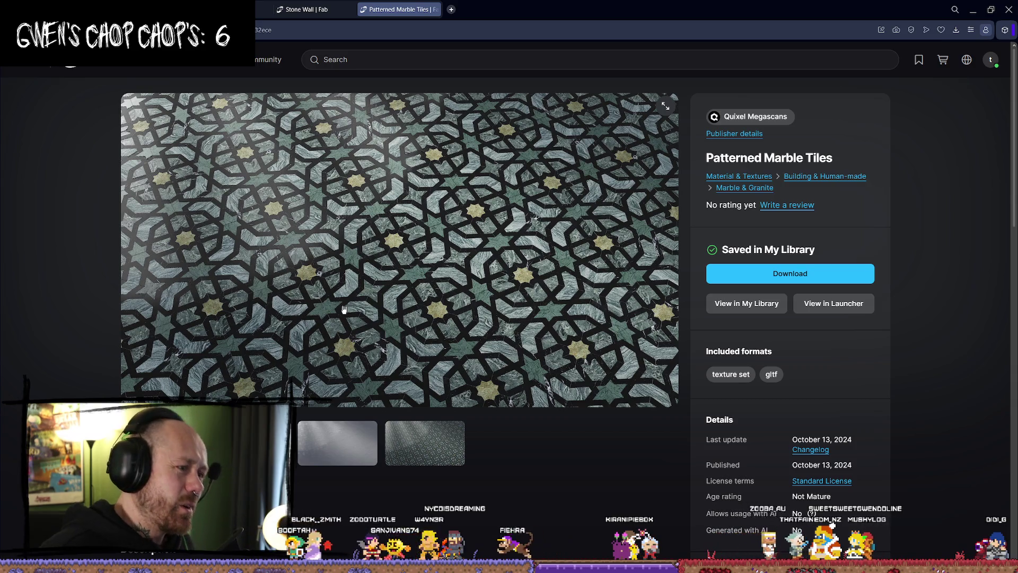
pyautogui.click(790, 273)
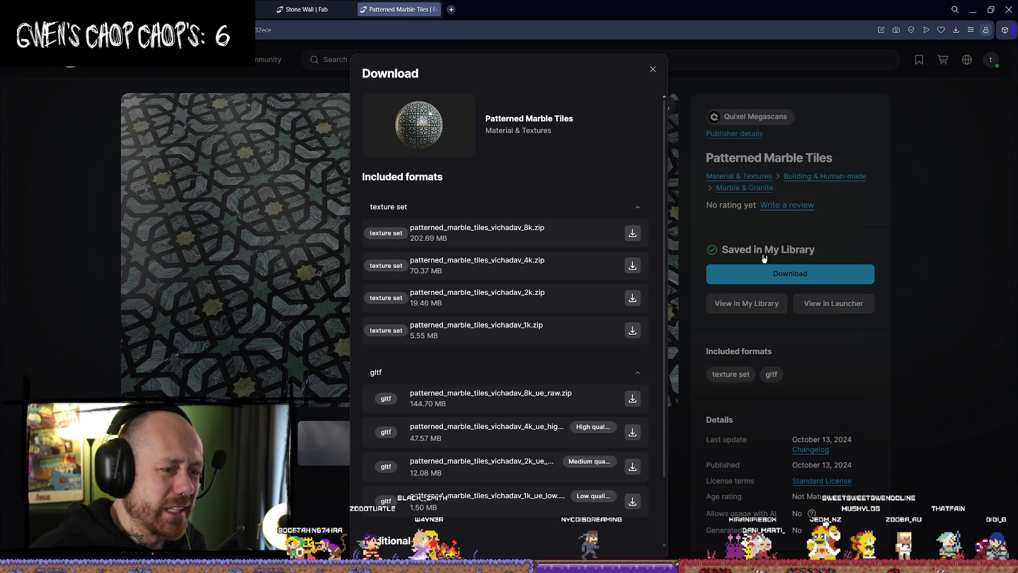
pyautogui.click(654, 70)
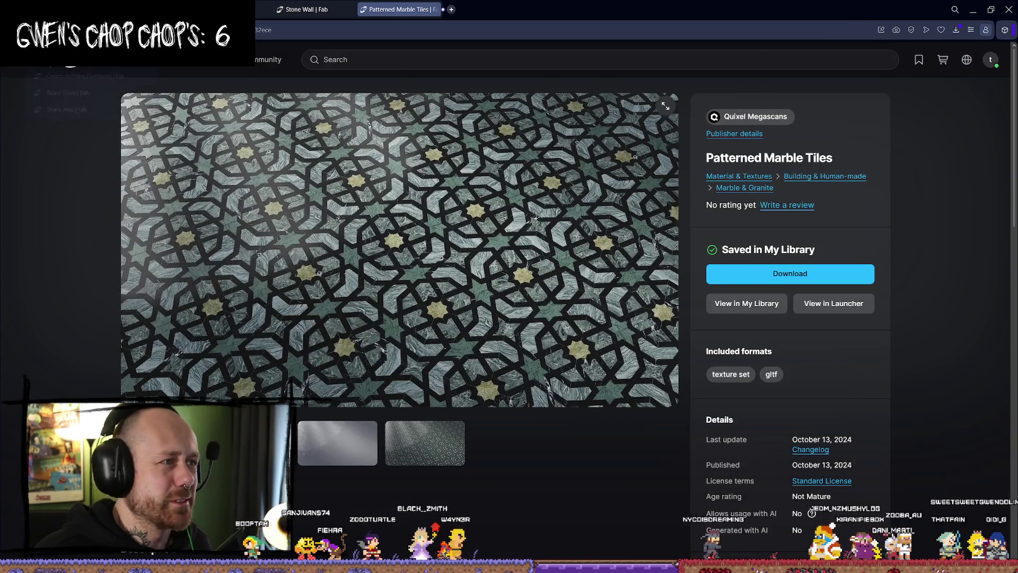
pyautogui.hotkey('alt', 'Left')
pyautogui.scroll(-2, 612, 296)
pyautogui.scroll(-6, 611, 296)
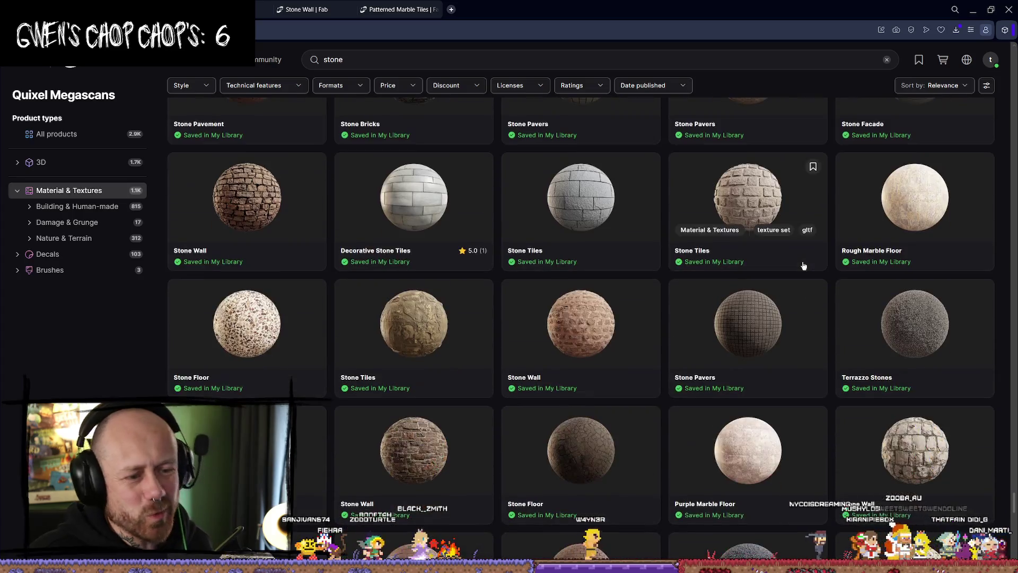
# - Glance at two newly loaded Patterned Marble Tiles tabs, returning to the stone results each time
pyautogui.scroll(10, 766, 243)
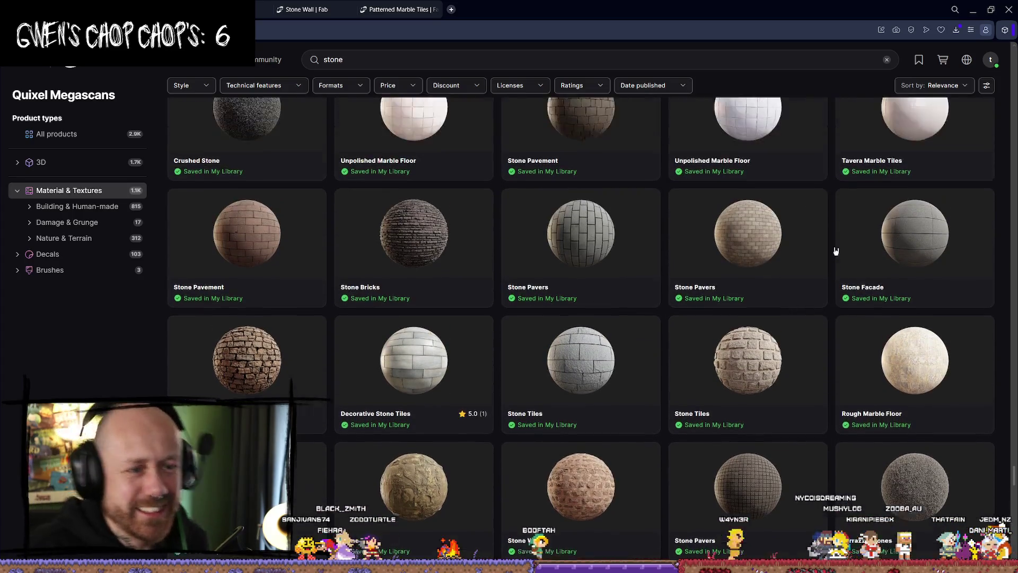
pyautogui.scroll(-6, 763, 389)
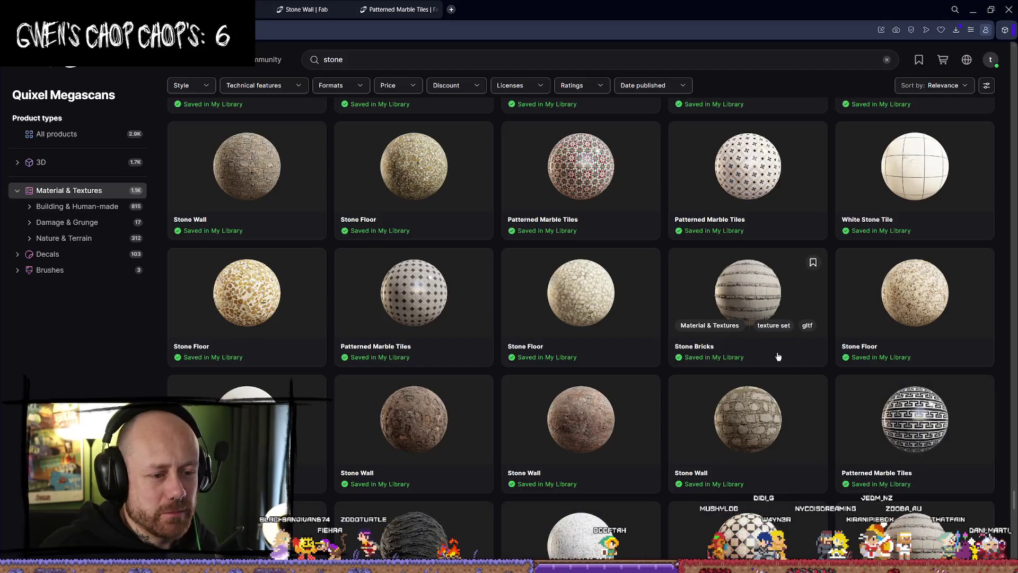
pyautogui.scroll(3, 737, 323)
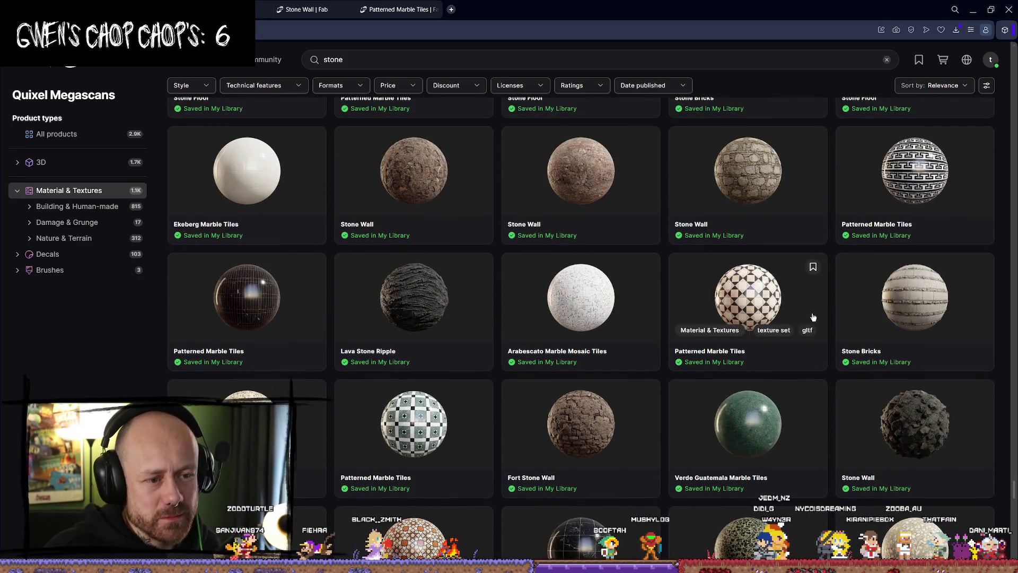
pyautogui.scroll(-3, 729, 316)
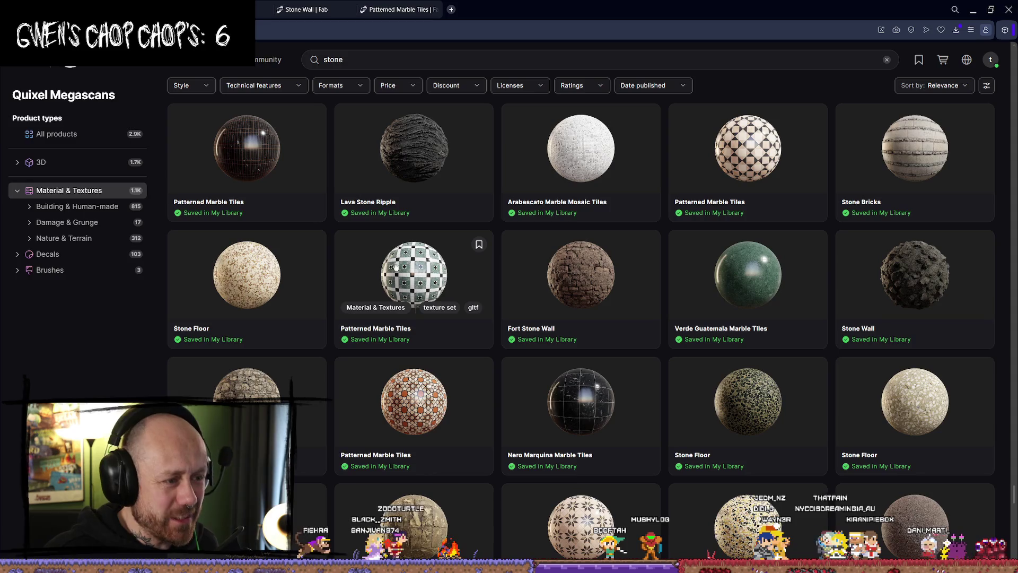
pyautogui.click(480, 9)
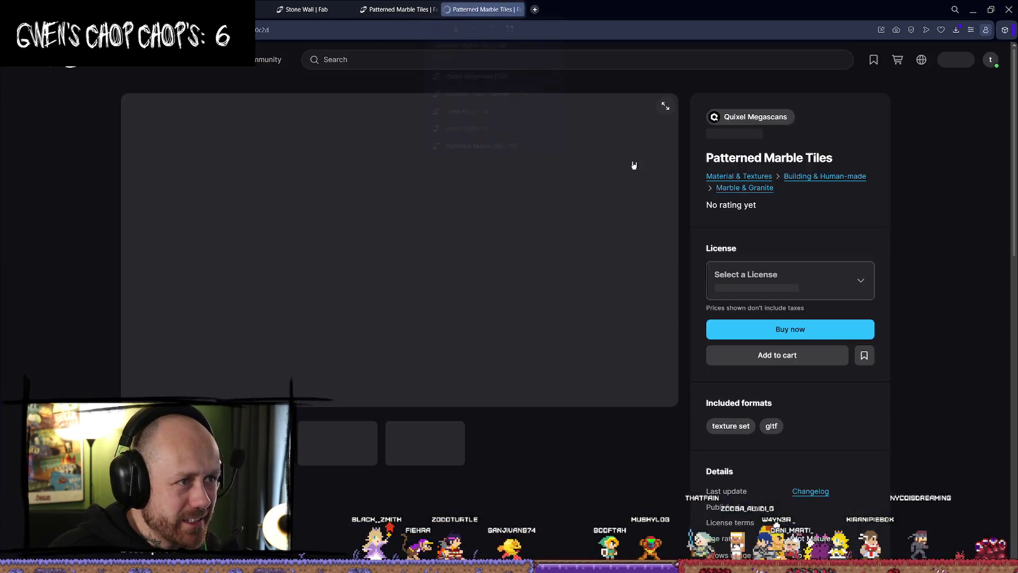
pyautogui.hotkey('ctrl', 'Tab')
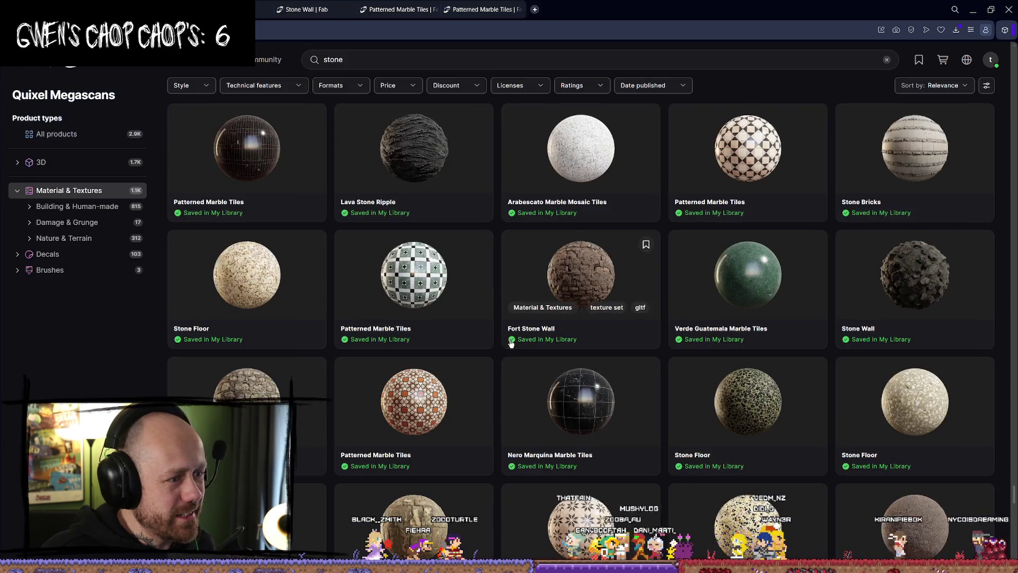
pyautogui.scroll(-3, 696, 319)
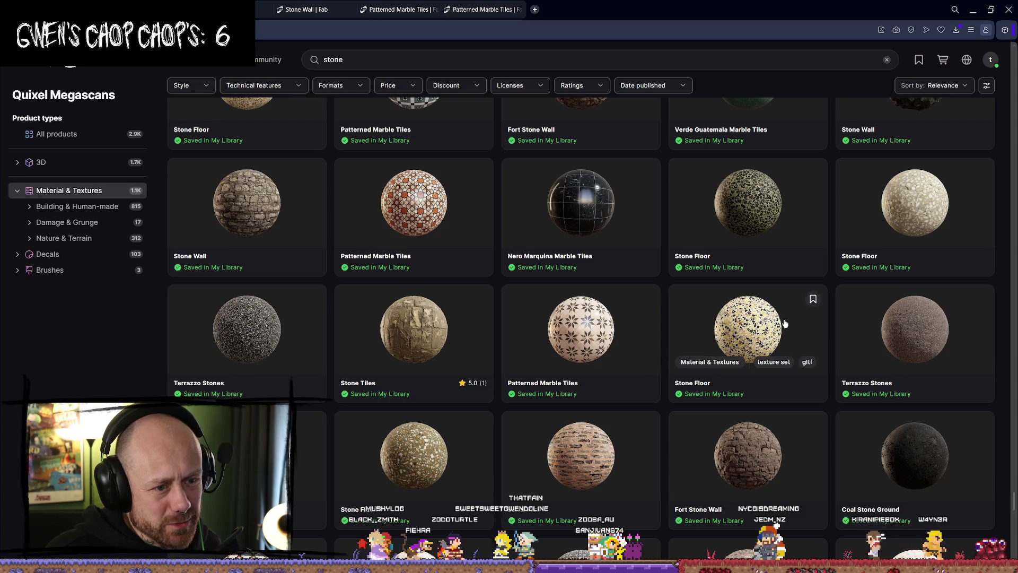
pyautogui.scroll(-2, 582, 325)
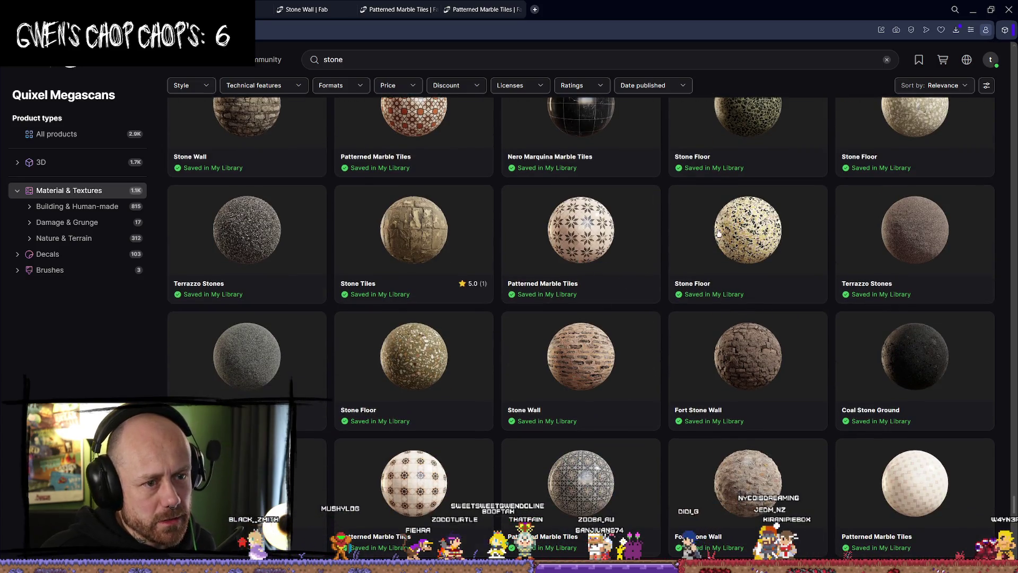
pyautogui.scroll(2, 760, 224)
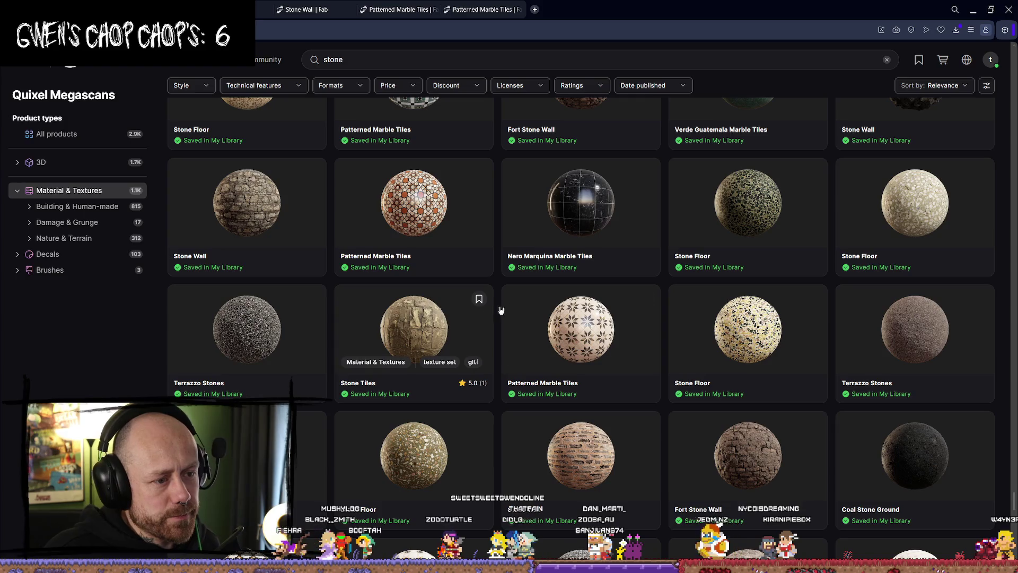
pyautogui.scroll(-3, 531, 289)
pyautogui.scroll(-1, 544, 293)
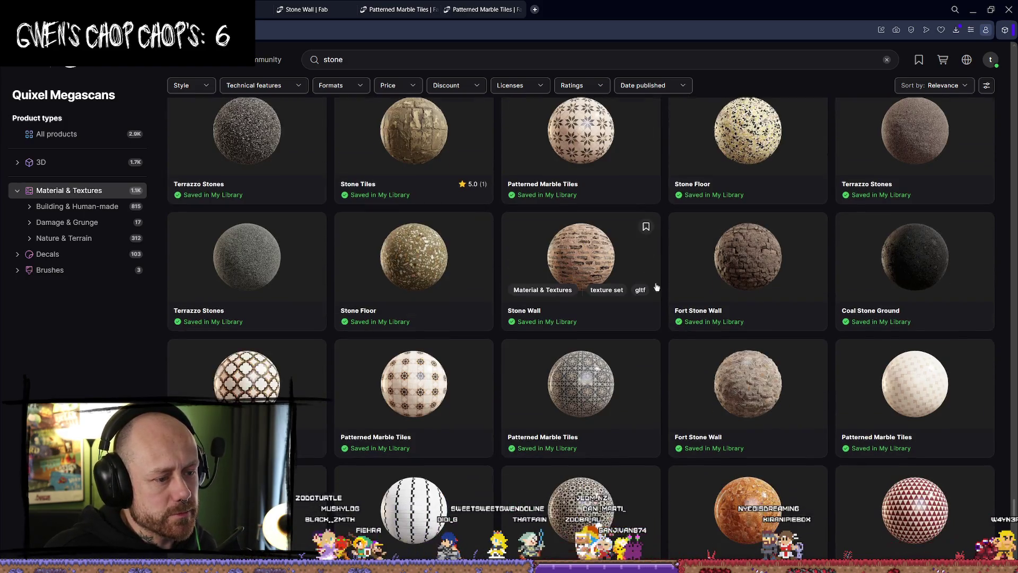
pyautogui.scroll(-2, 564, 292)
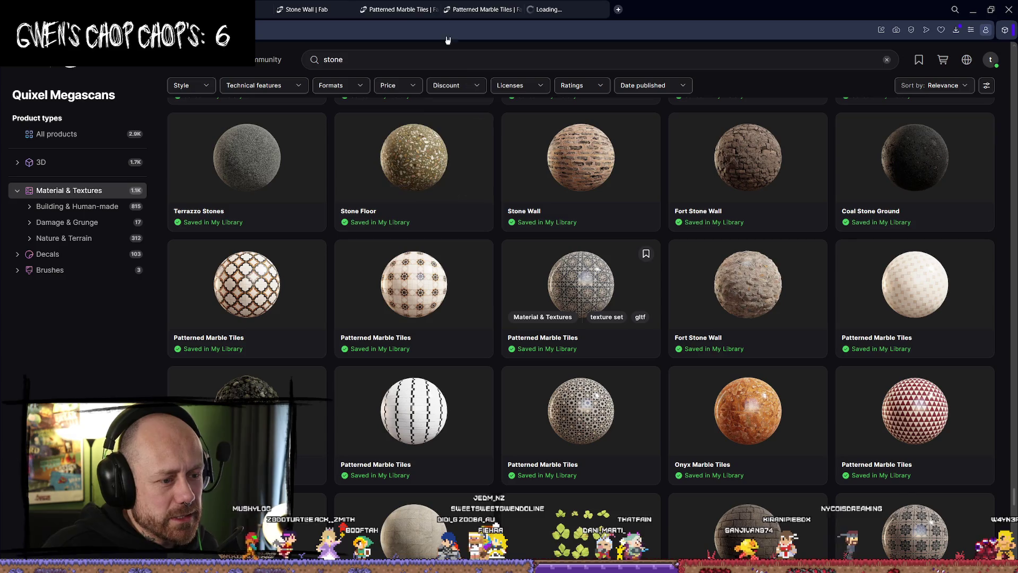
pyautogui.click(562, 9)
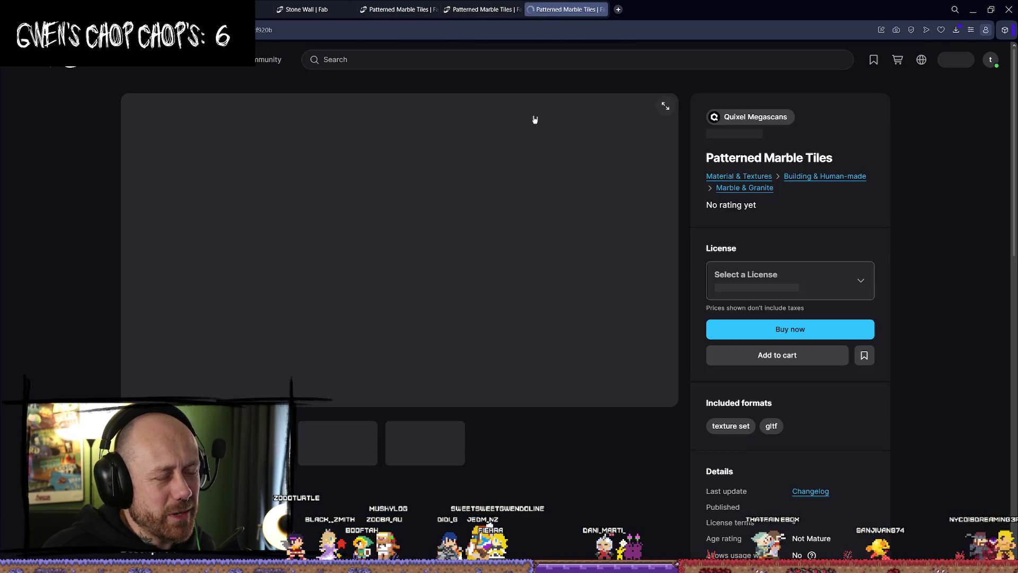
pyautogui.hotkey('ctrl', 'Tab')
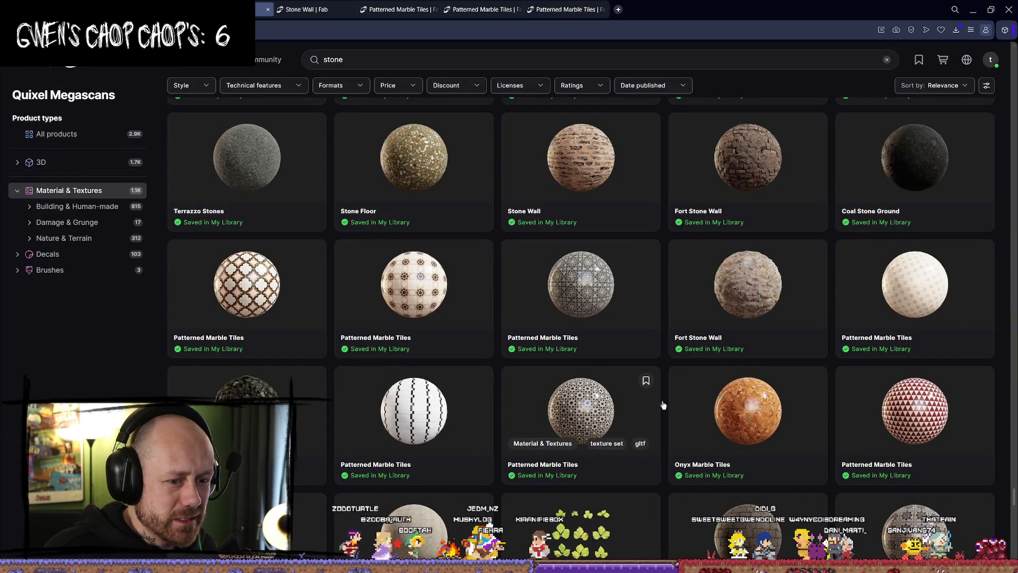
# - Open three more Patterned Marble Tiles products in their own tabs
pyautogui.scroll(-2, 875, 434)
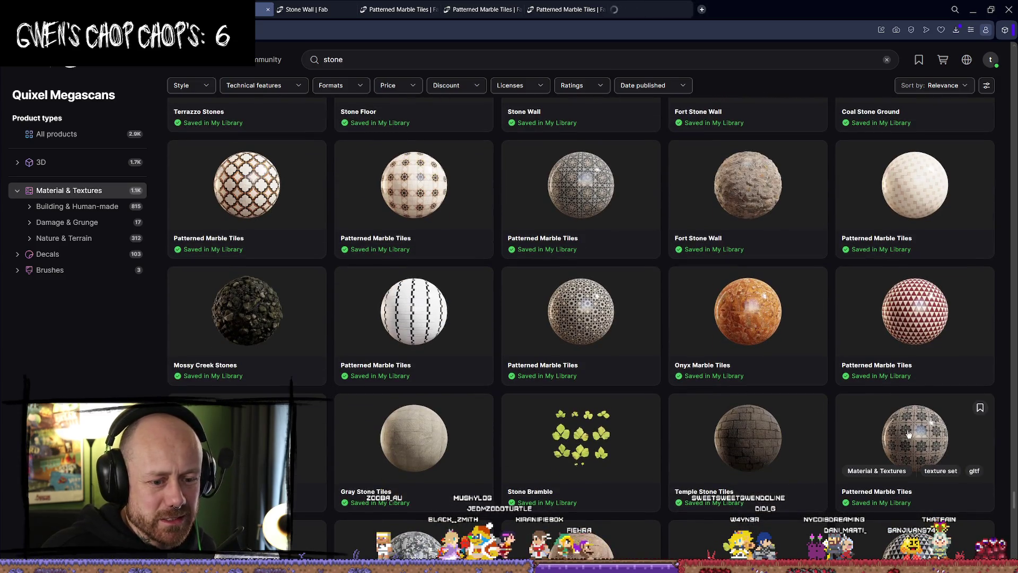
pyautogui.middleClick(246, 185)
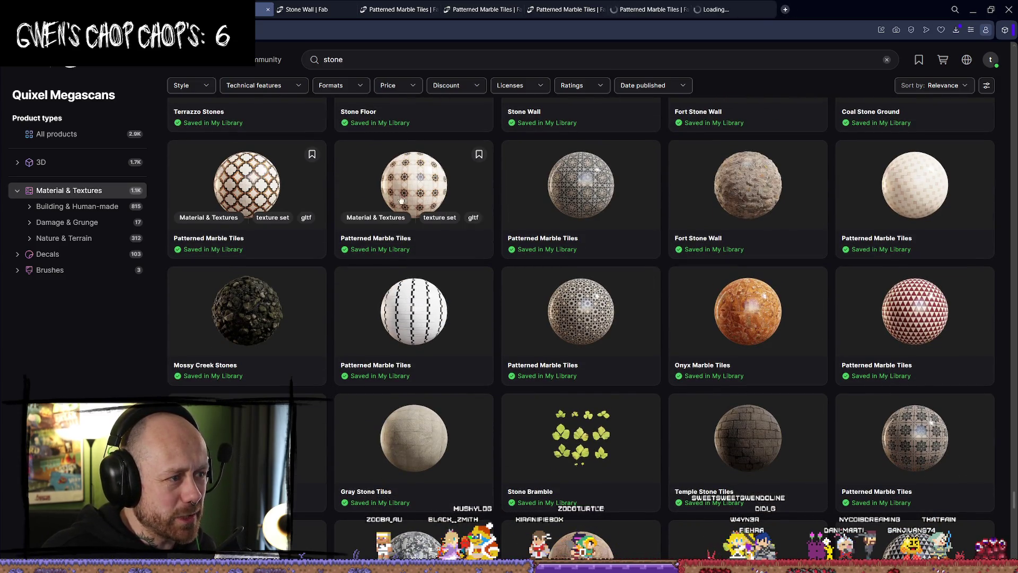
pyautogui.scroll(-2, 485, 234)
pyautogui.middleClick(240, 335)
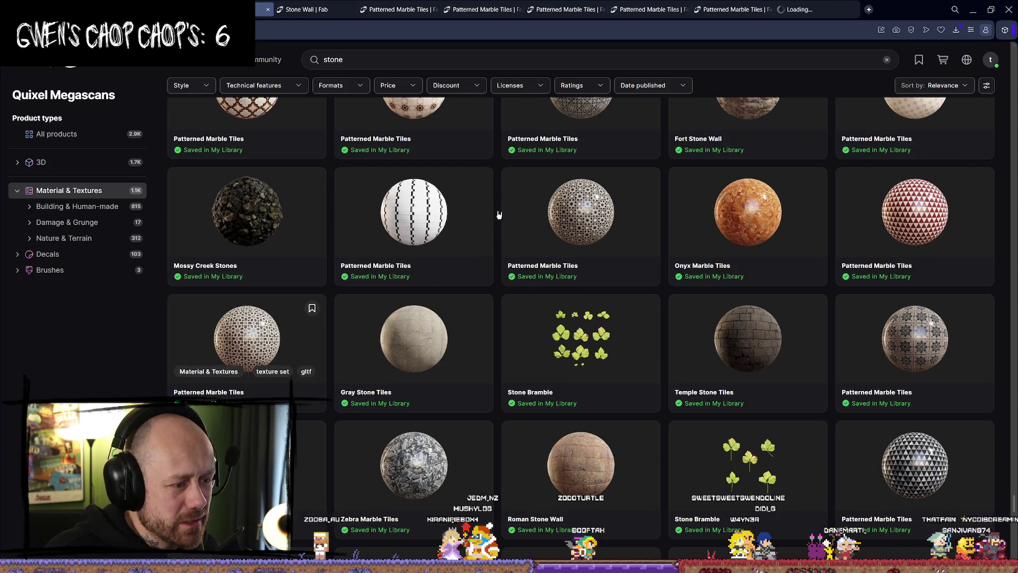
pyautogui.scroll(-5, 583, 233)
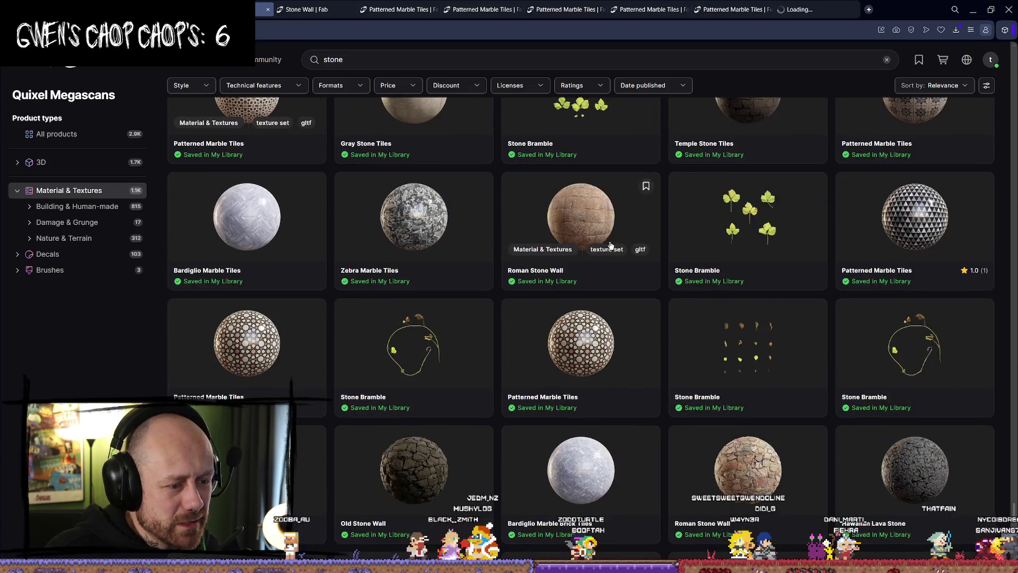
pyautogui.middleClick(592, 356)
# - Scroll further down the results and open Japanese Shrine Stone Floor in a new tab
pyautogui.scroll(-12, 784, 251)
pyautogui.scroll(-6, 784, 252)
pyautogui.scroll(10, 784, 239)
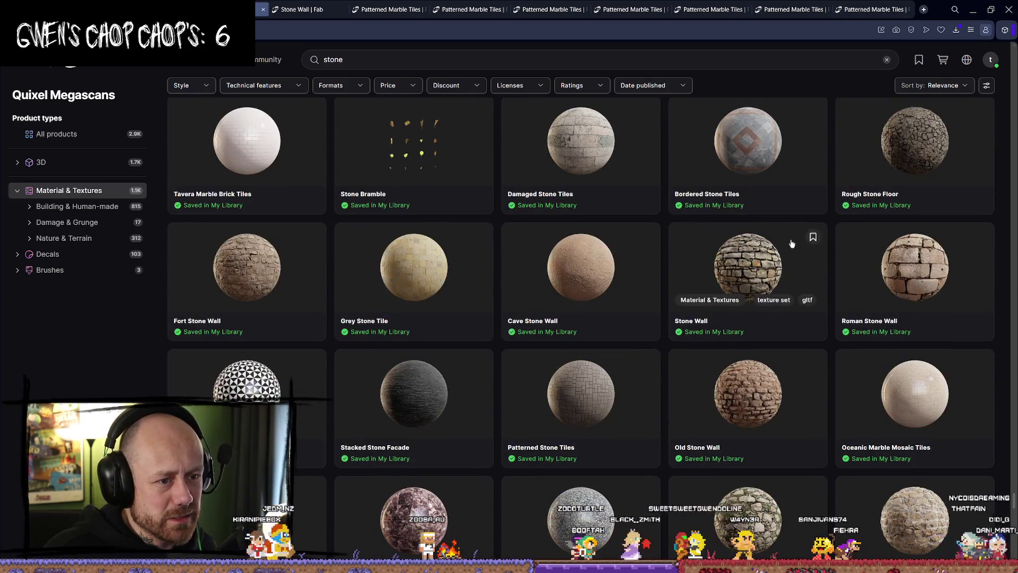
pyautogui.scroll(-5, 795, 249)
pyautogui.scroll(-9, 477, 328)
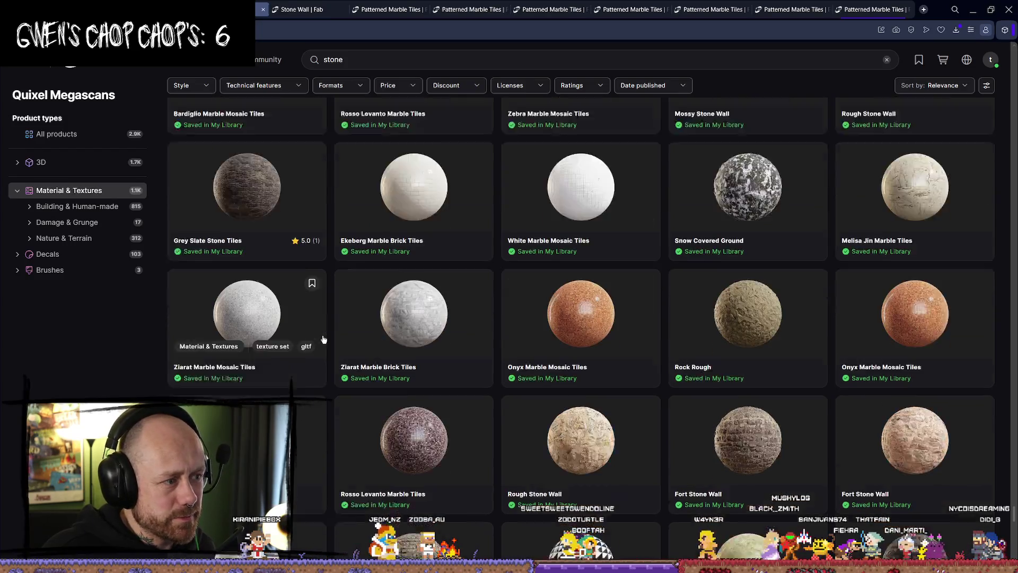
pyautogui.scroll(-5, 469, 354)
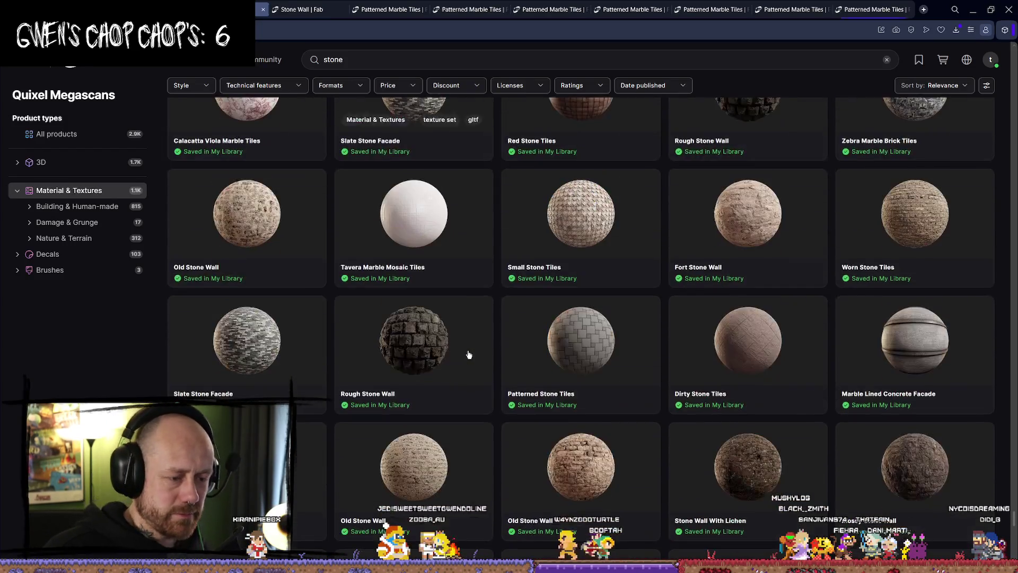
pyautogui.scroll(-3, 615, 351)
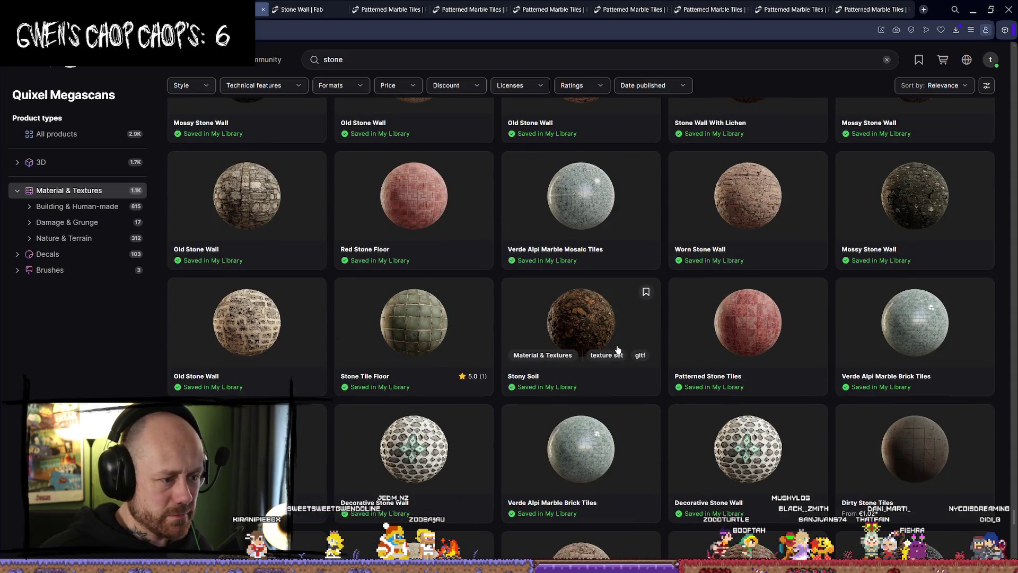
pyautogui.scroll(-3, 737, 452)
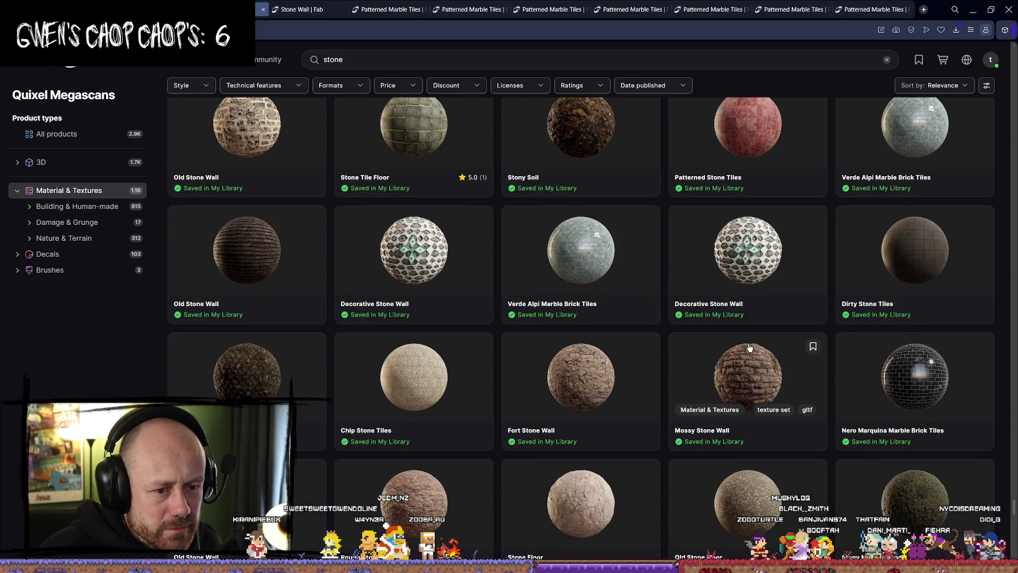
pyautogui.scroll(-8, 750, 348)
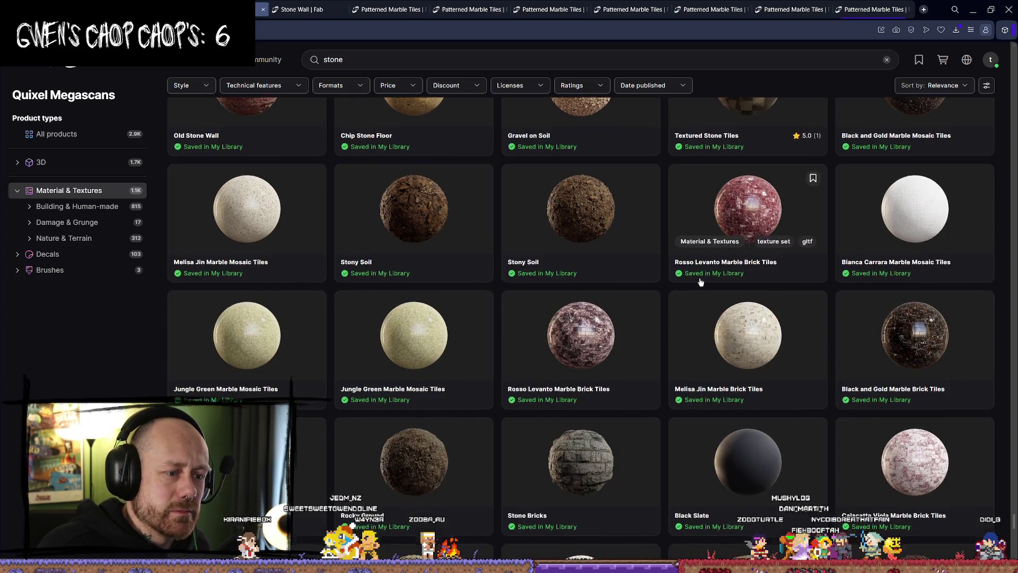
pyautogui.scroll(-1, 700, 283)
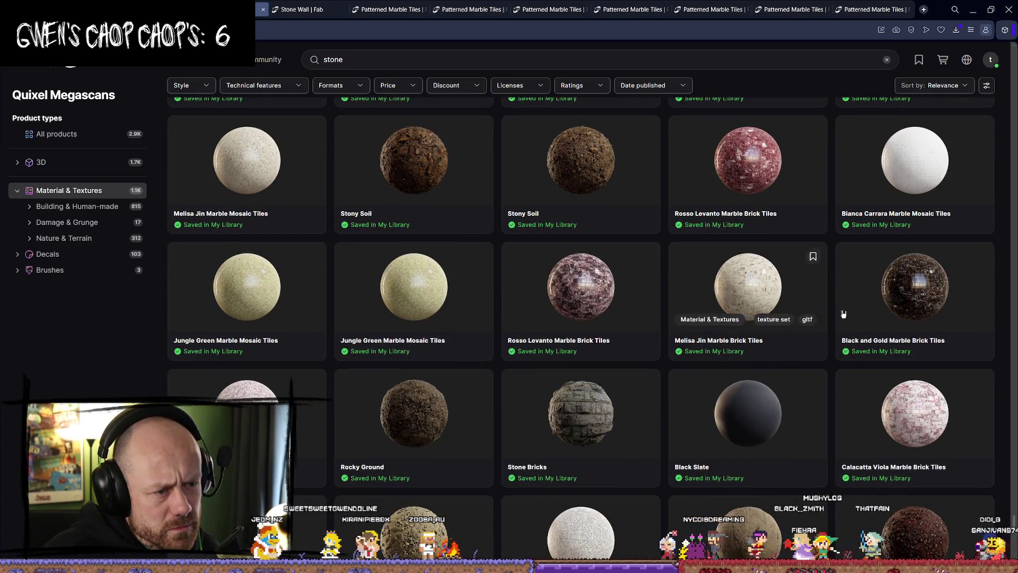
pyautogui.scroll(-1, 795, 325)
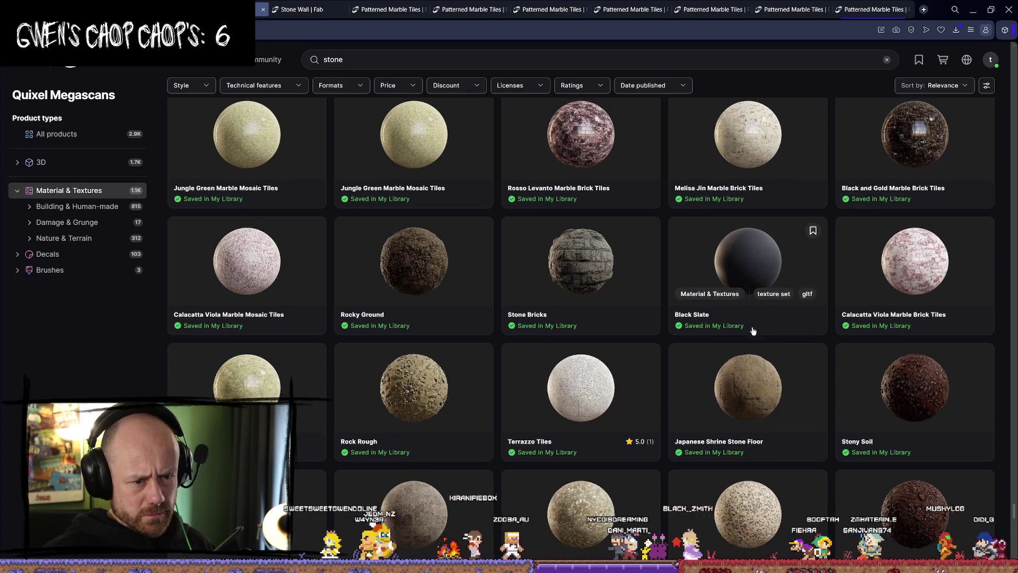
pyautogui.scroll(-2, 759, 318)
pyautogui.scroll(-4, 753, 270)
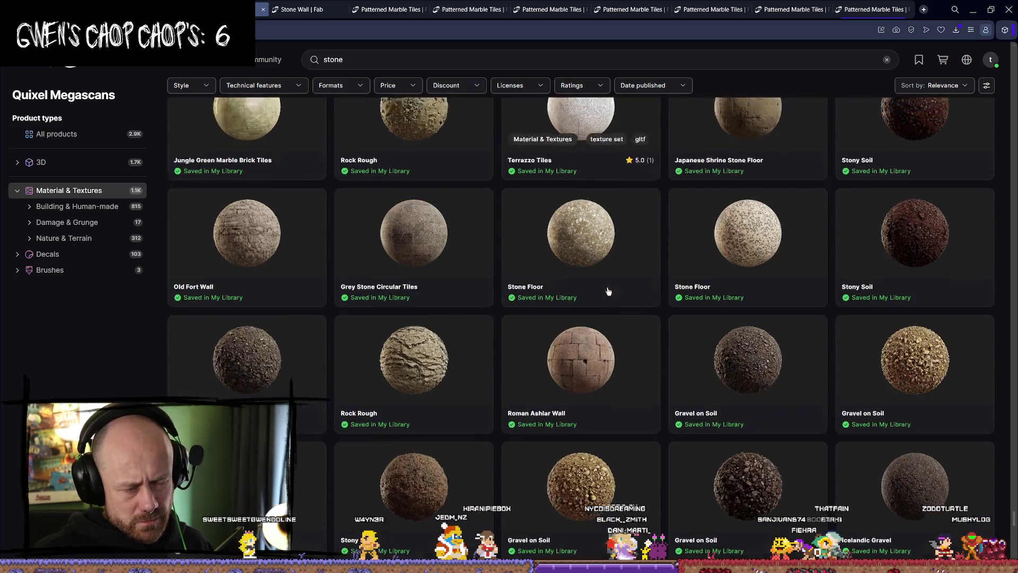
pyautogui.scroll(3, 620, 289)
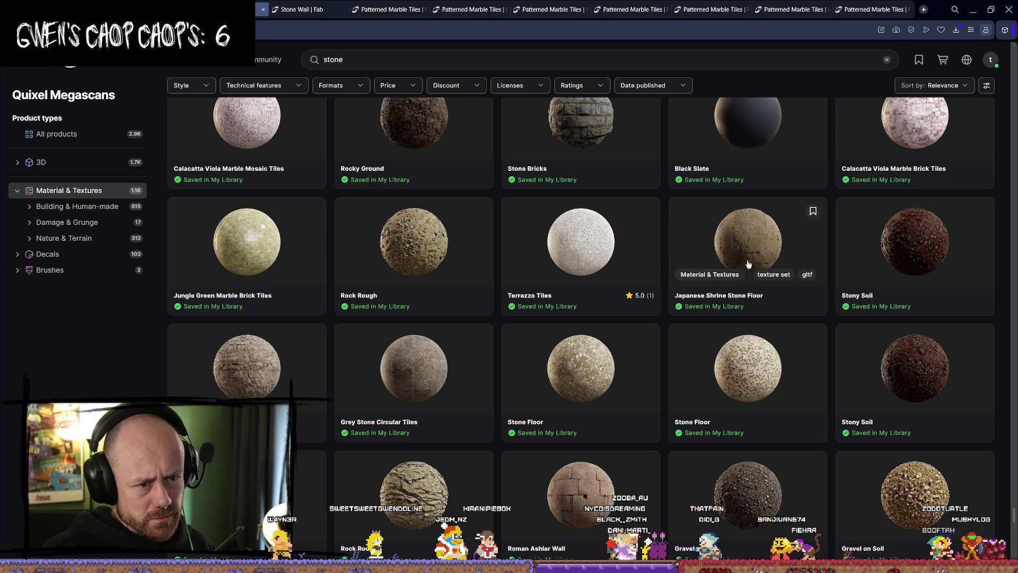
pyautogui.middleClick(759, 247)
pyautogui.hotkey('ctrl', 'Tab')
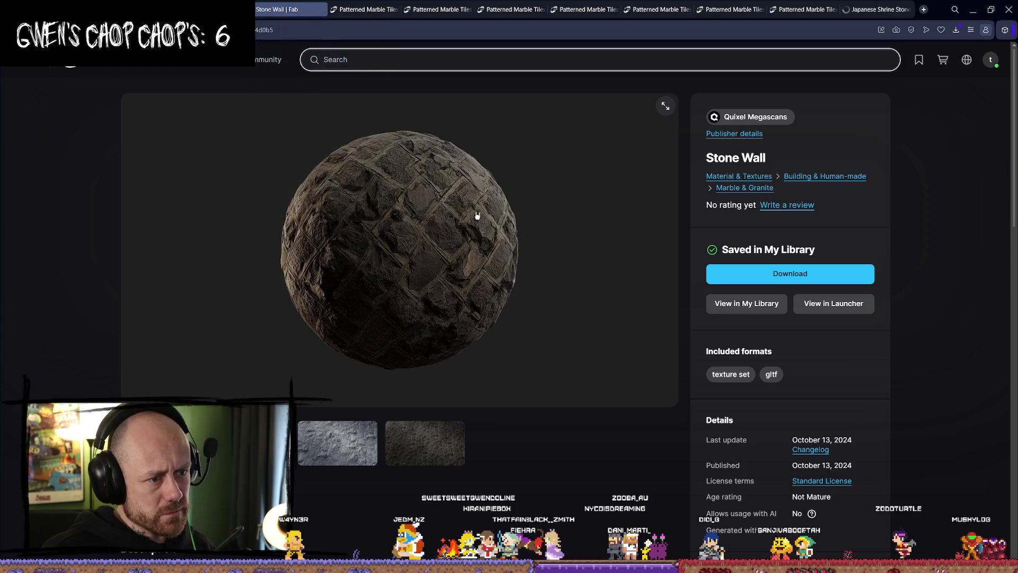
# - Download a Patterned Marble Tiles 1k texture-set zip and close its tab
pyautogui.click(337, 425)
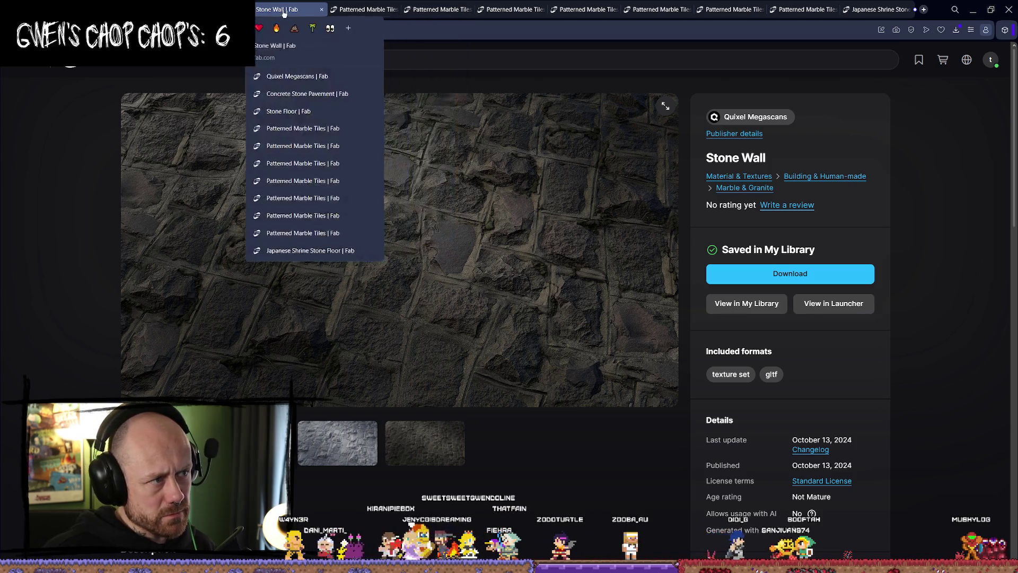
pyautogui.click(361, 9)
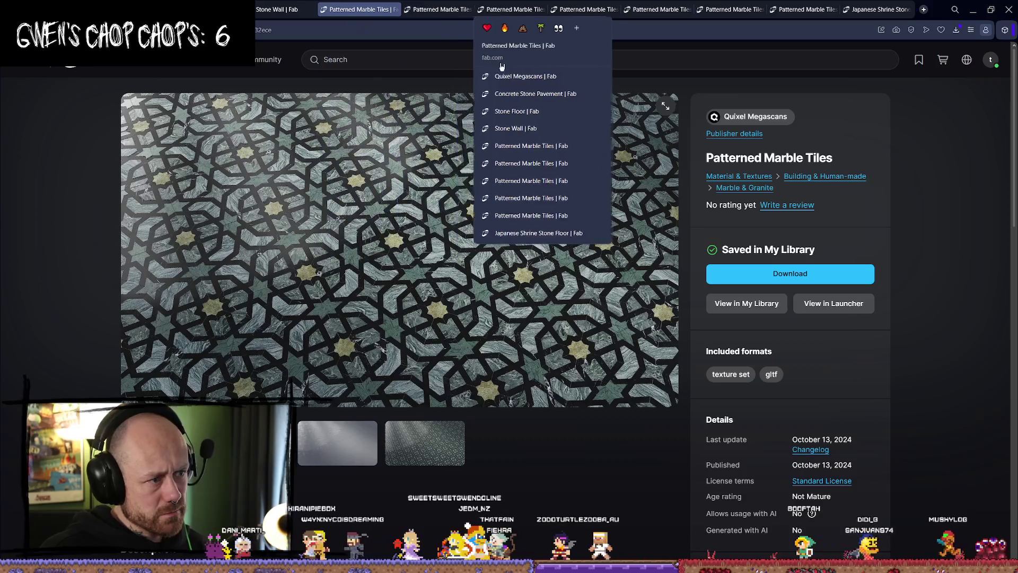
pyautogui.click(821, 272)
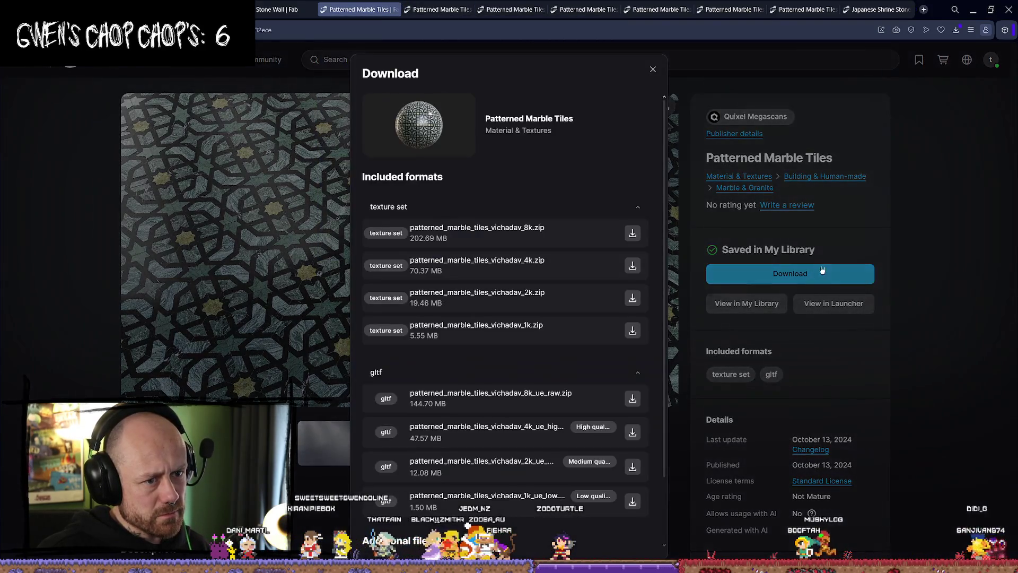
pyautogui.click(633, 331)
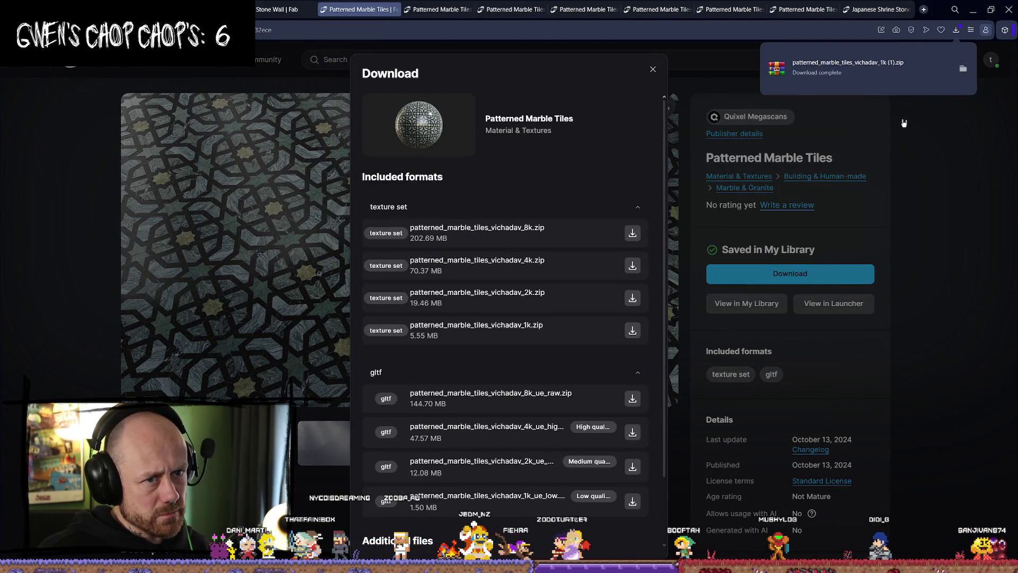
pyautogui.click(395, 10)
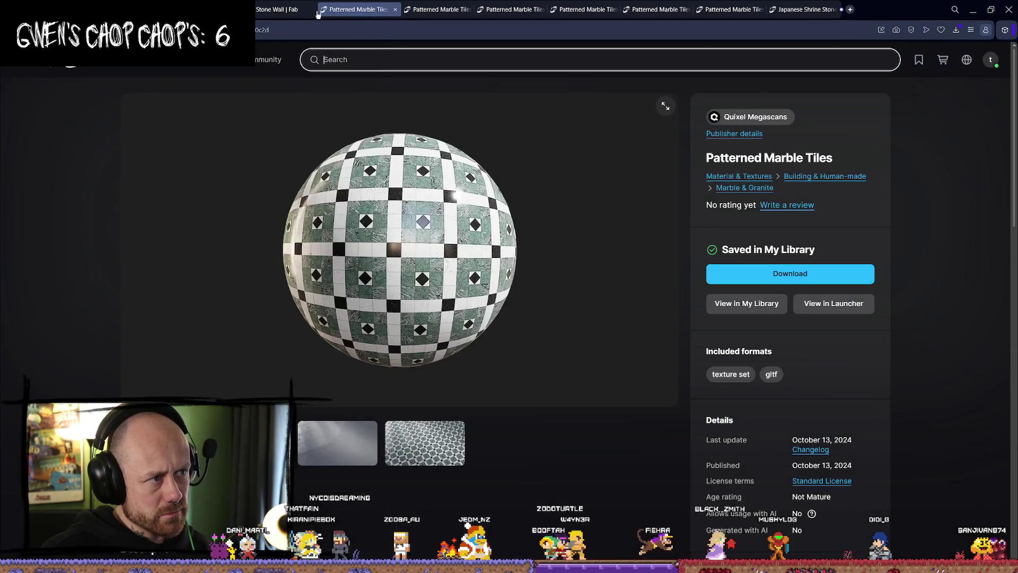
# - Download the Stone Wall 1k texture-set zip and close its tab
pyautogui.click(289, 9)
pyautogui.click(777, 273)
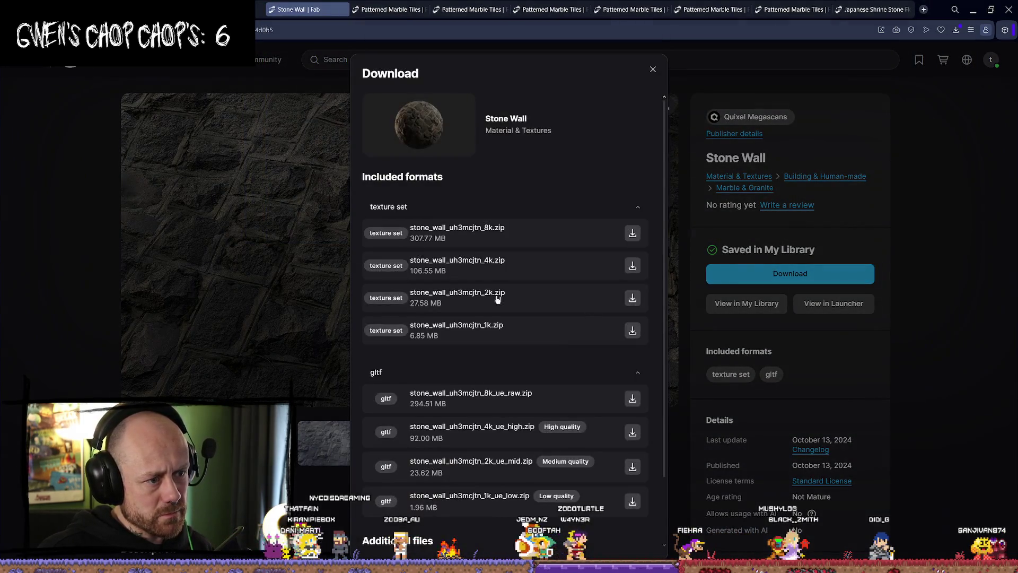
pyautogui.click(632, 332)
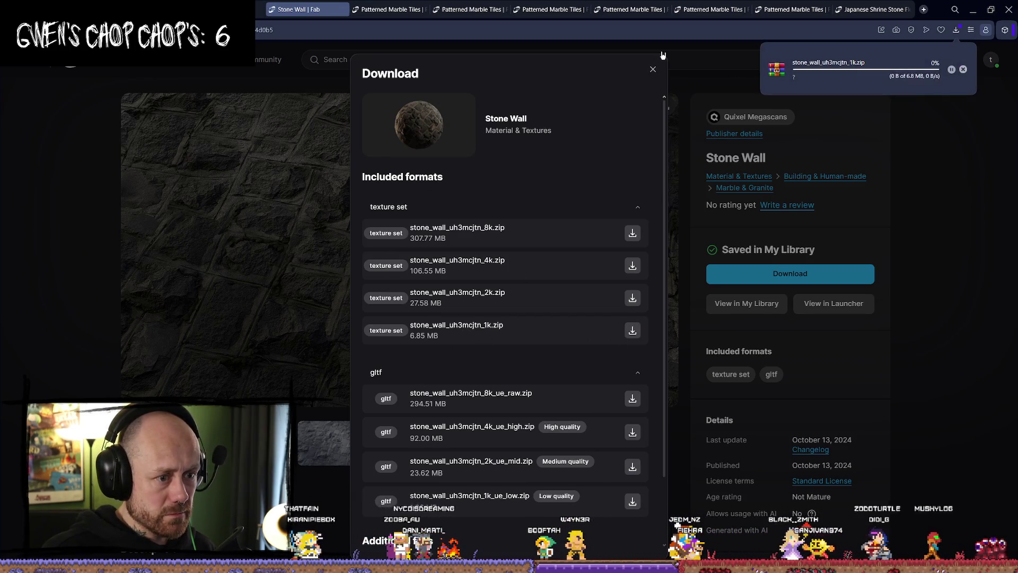
pyautogui.click(653, 70)
pyautogui.hotkey('ctrl', 'w')
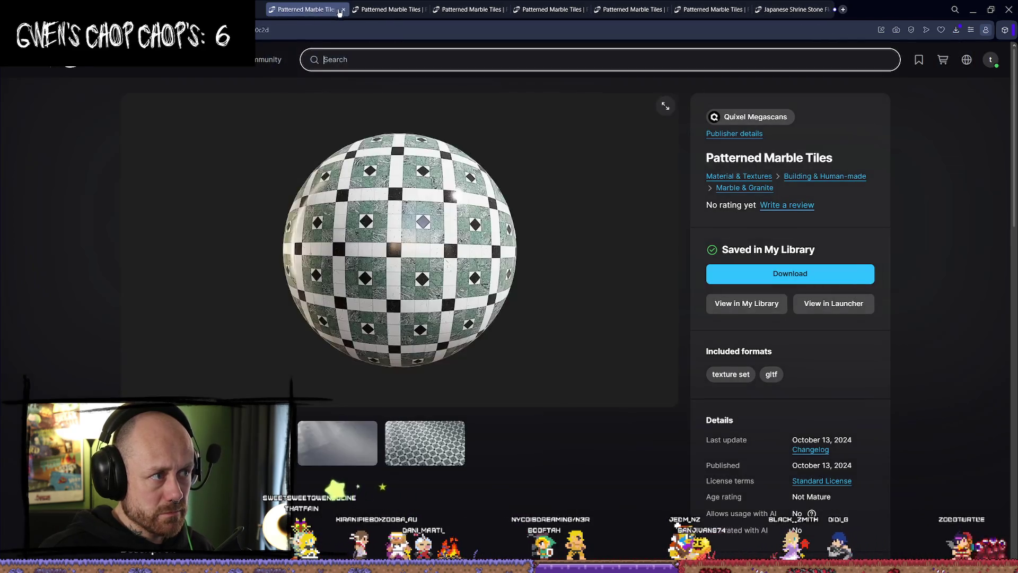
# - Download the Stone Floor 1k texture-set zip
pyautogui.hotkey('ctrl', 'shift', 'Tab')
pyautogui.hotkey('ctrl', 'Tab')
pyautogui.hotkey('ctrl', 'shift', 'Tab')
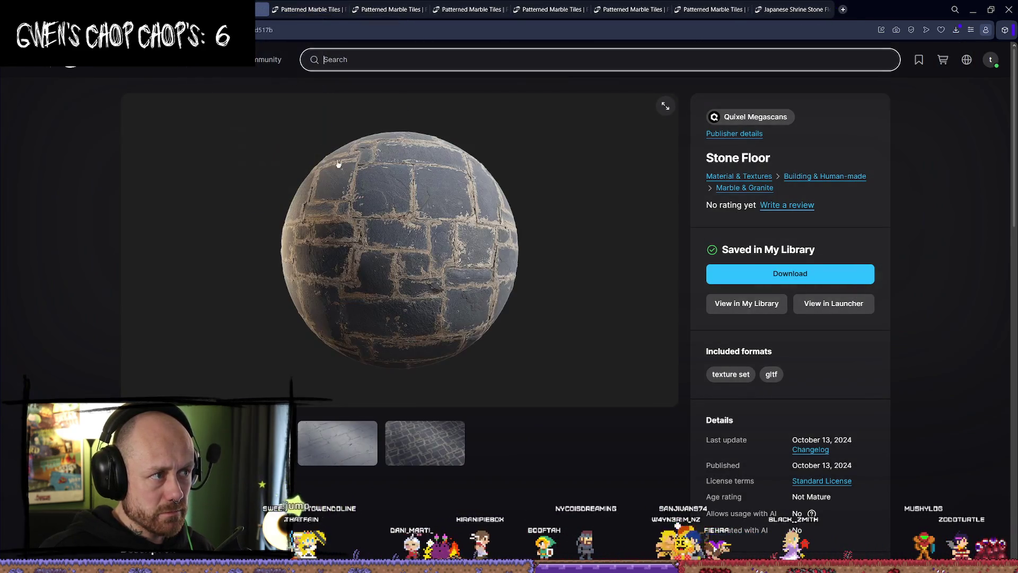
pyautogui.click(809, 270)
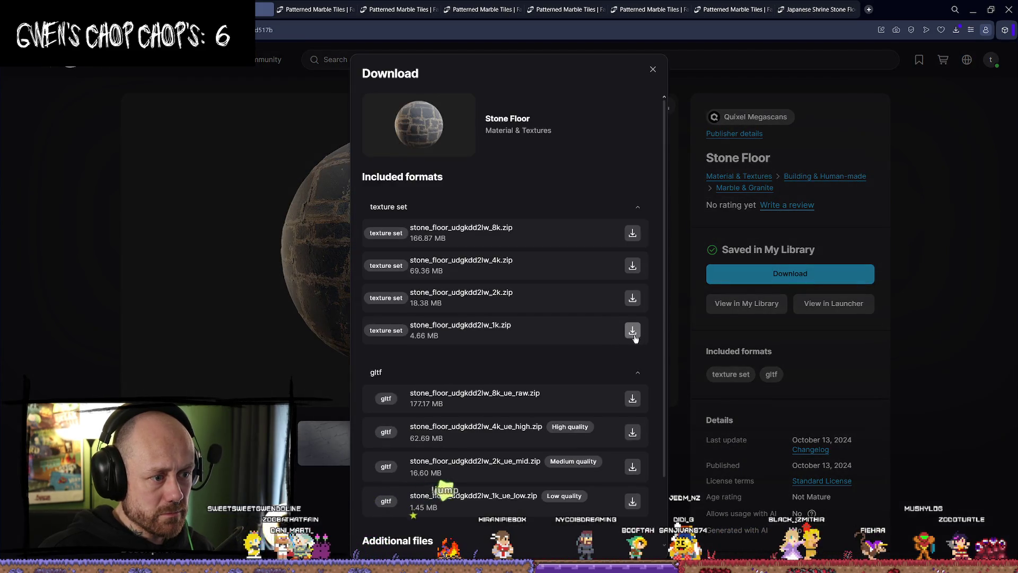
pyautogui.click(636, 335)
# - Close five finished asset tabs, then download another Patterned Marble Tiles 1k texture set
pyautogui.moveTo(256, 11)
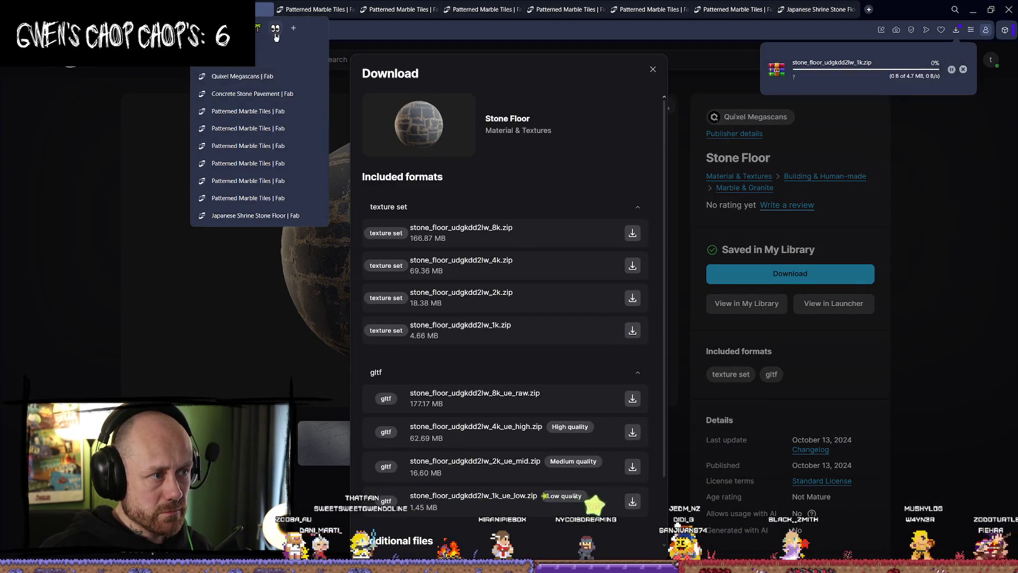
pyautogui.click(269, 11)
pyautogui.click(269, 11)
pyautogui.click(269, 10)
pyautogui.click(269, 11)
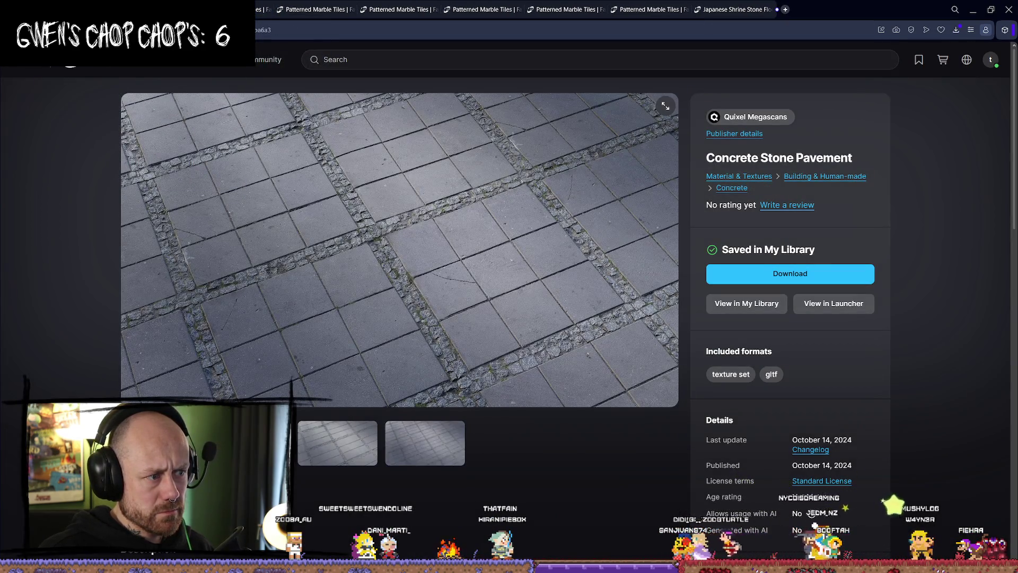
pyautogui.click(269, 11)
pyautogui.click(794, 276)
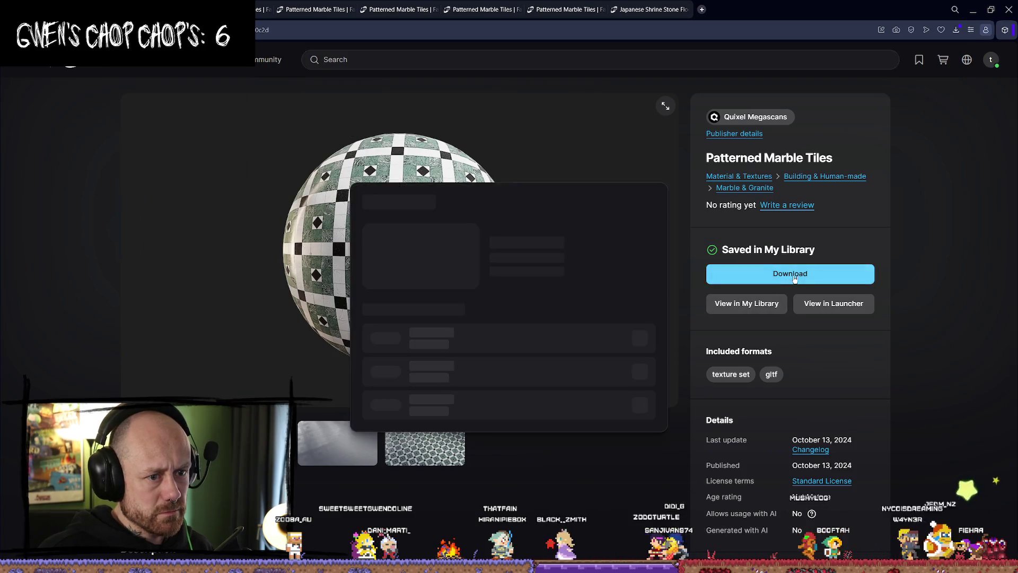
pyautogui.click(632, 331)
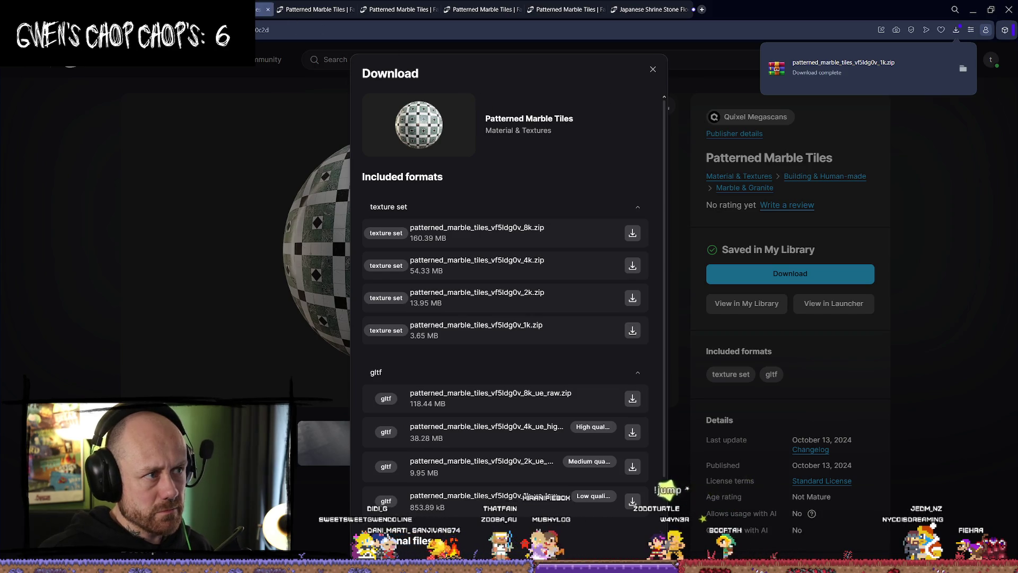
# - Download the next two Patterned Marble Tiles sets, closing each finished tab
pyautogui.hotkey('ctrl', 'w')
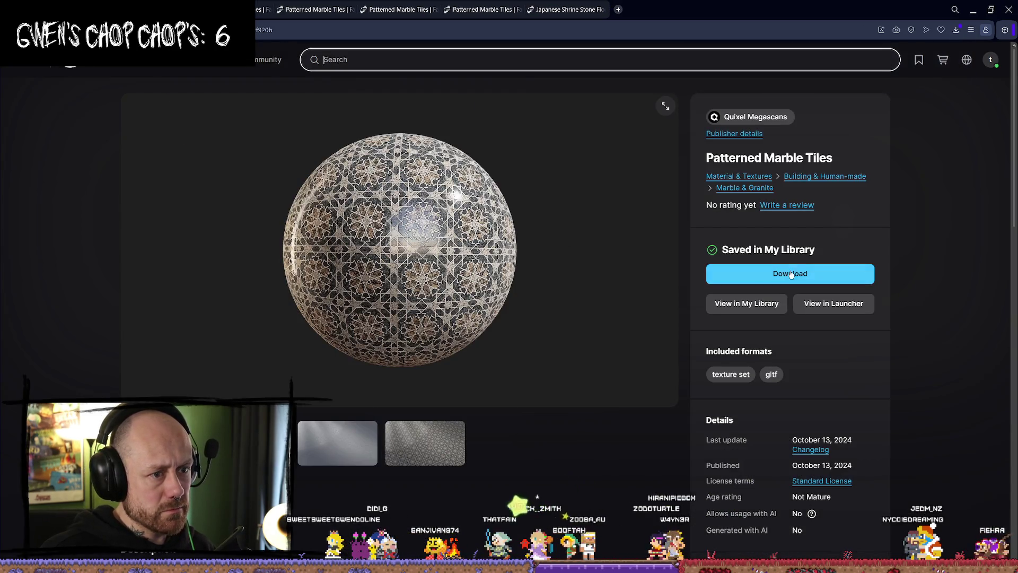
pyautogui.click(742, 273)
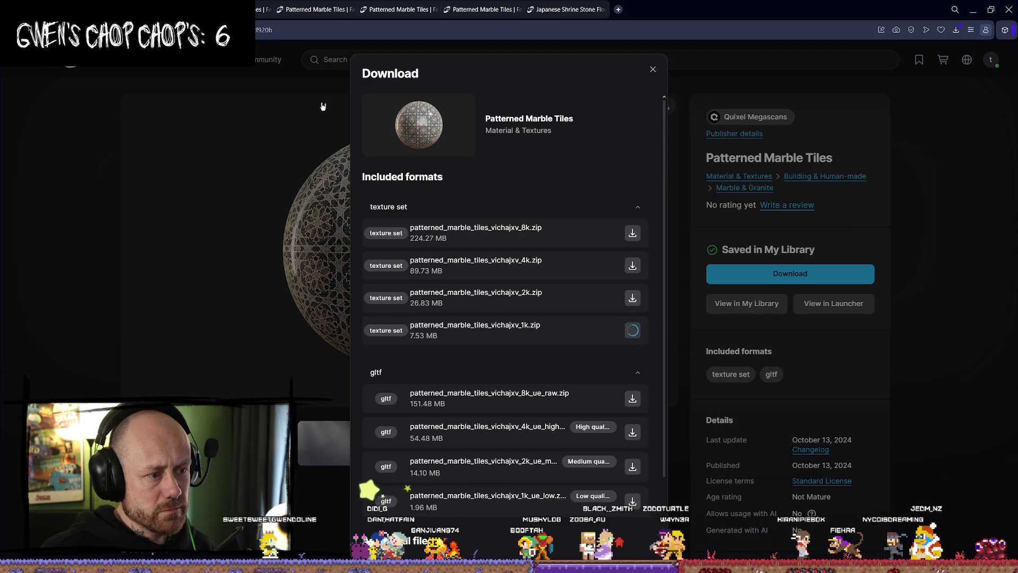
pyautogui.click(653, 69)
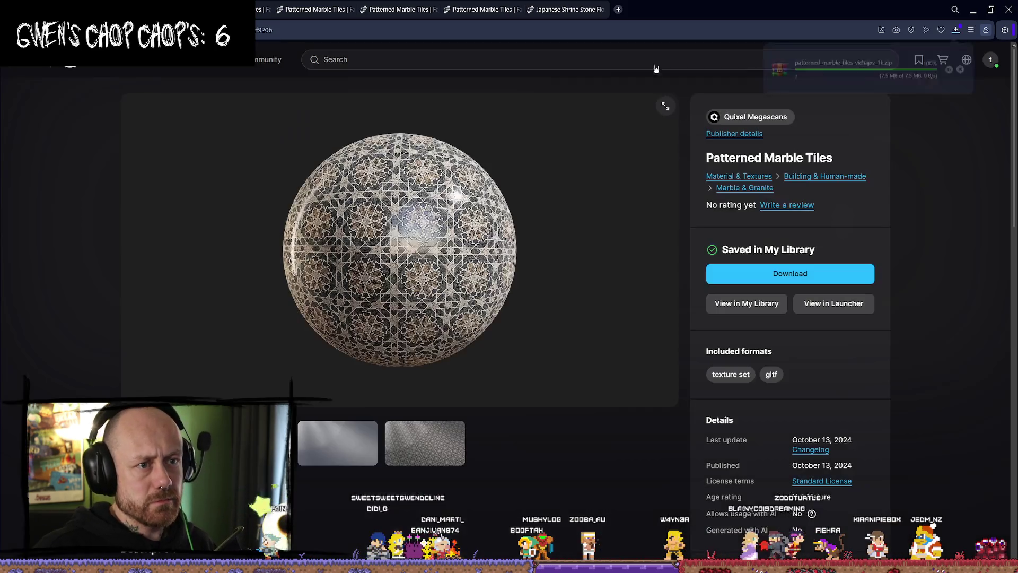
pyautogui.hotkey('ctrl', 'Tab')
pyautogui.hotkey('ctrl', 'w')
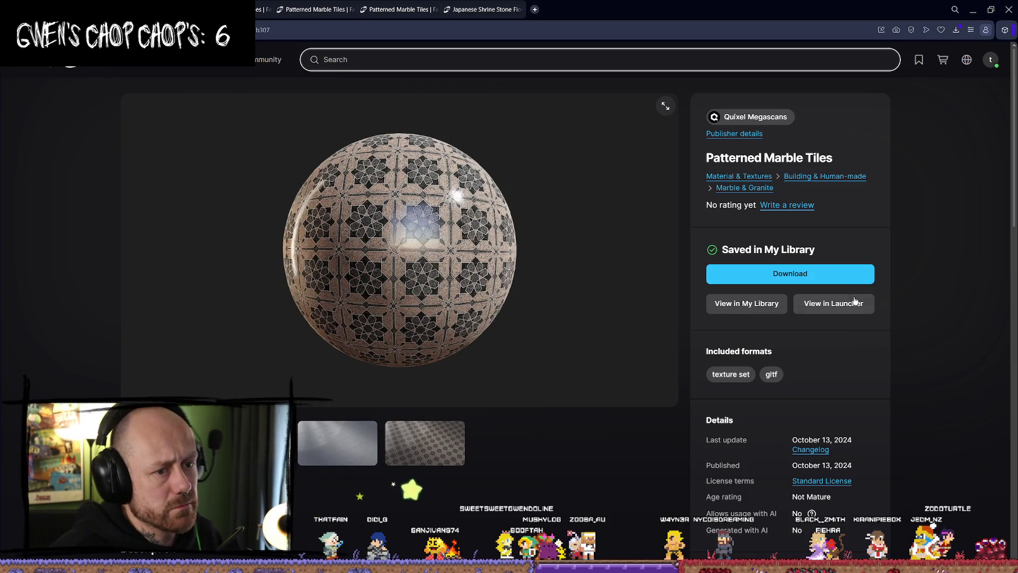
pyautogui.click(814, 272)
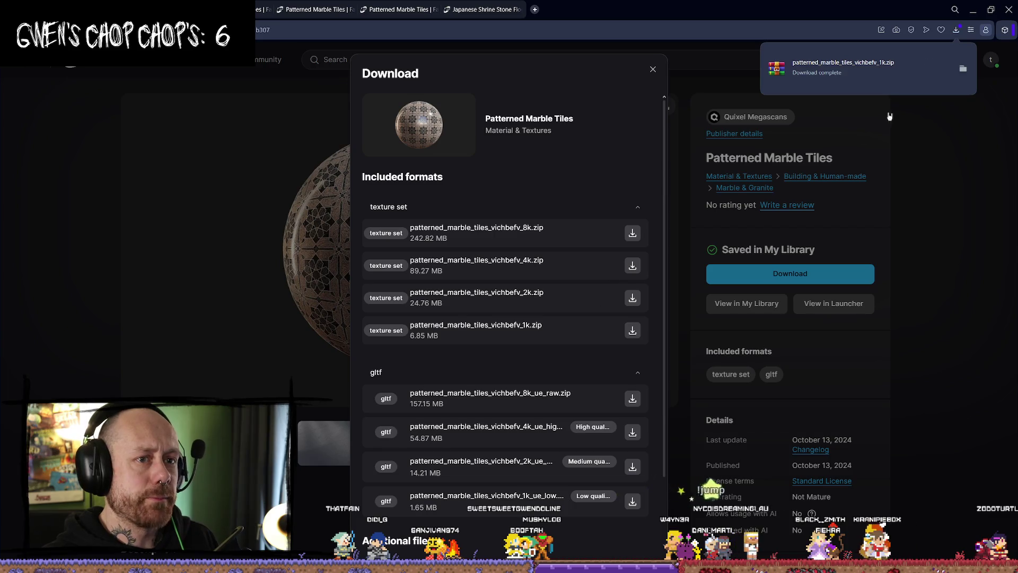
pyautogui.click(651, 72)
pyautogui.hotkey('ctrl', 'w')
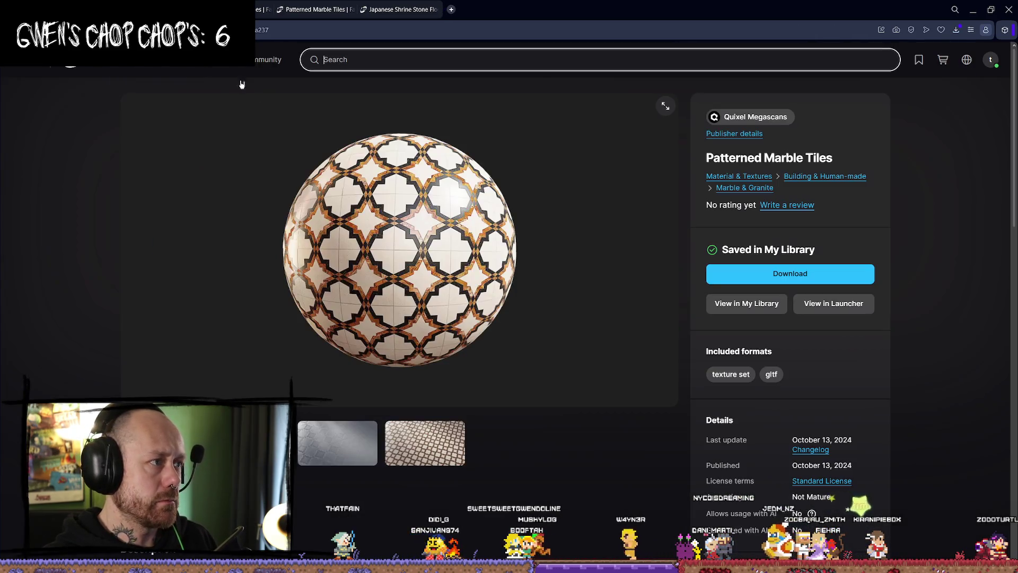
# - Download the 1k texture sets of three more Patterned Marble Tiles materials
pyautogui.click(790, 273)
pyautogui.click(633, 330)
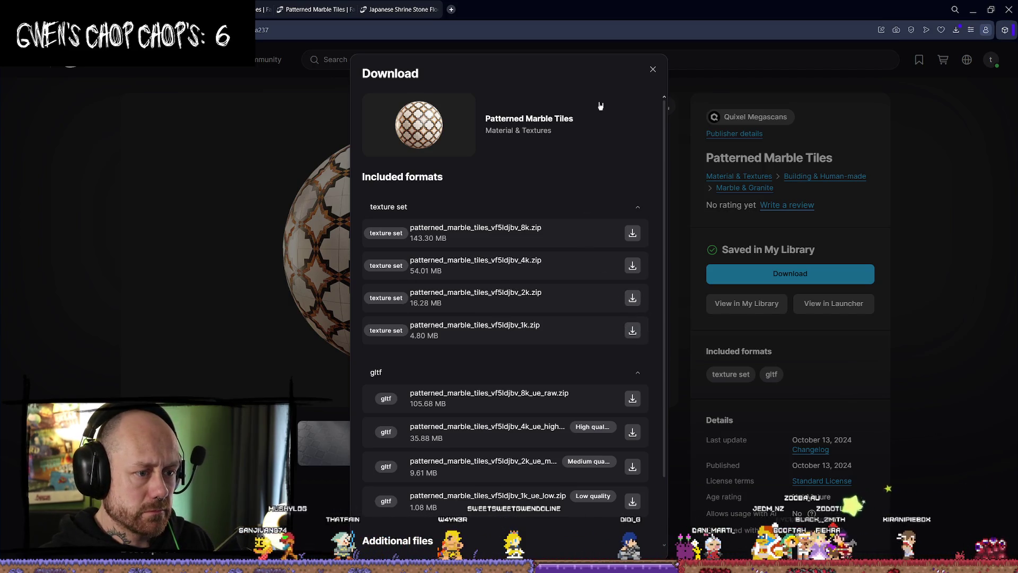
pyautogui.click(653, 70)
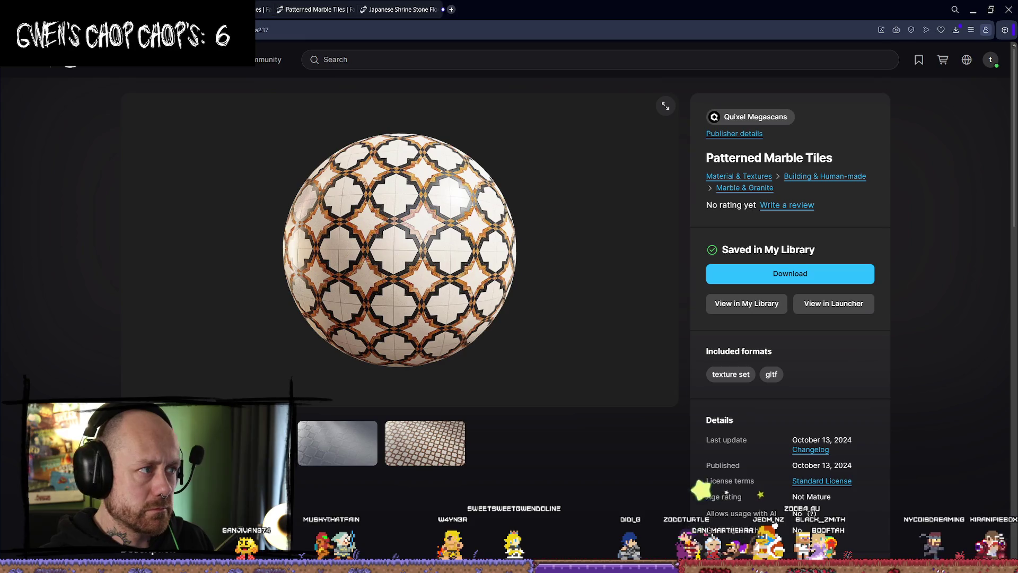
pyautogui.click(714, 273)
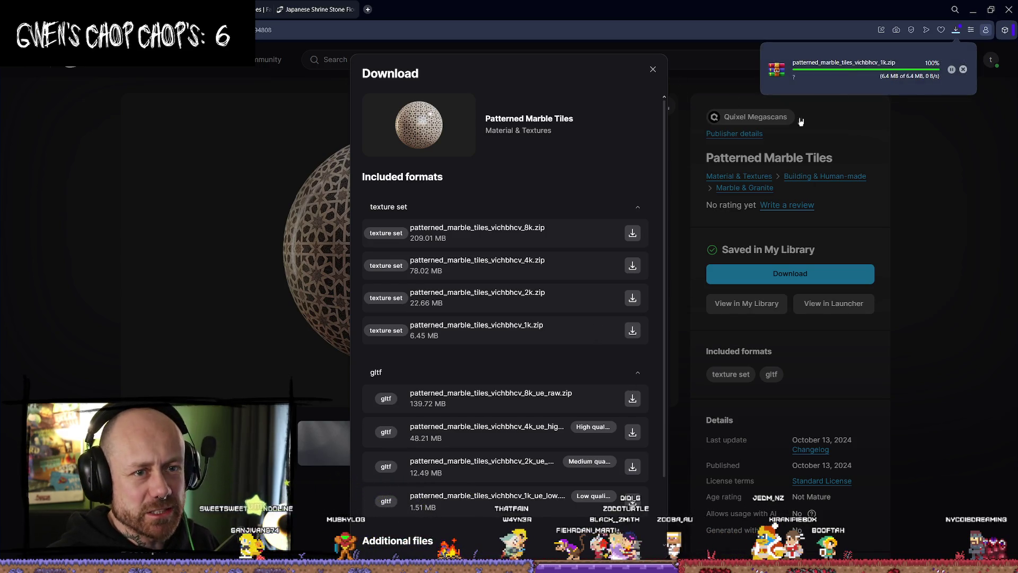
pyautogui.click(674, 72)
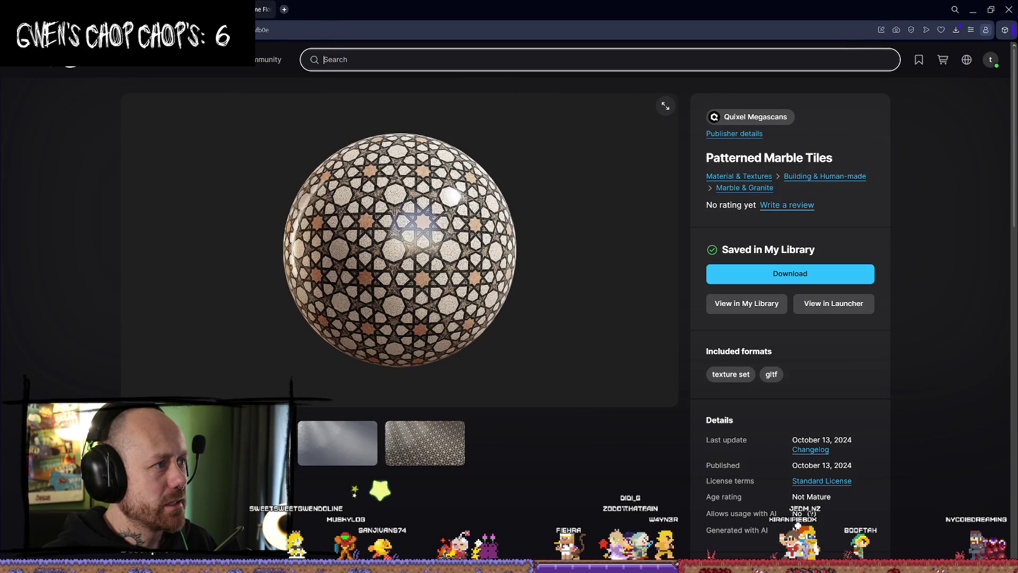
pyautogui.click(713, 273)
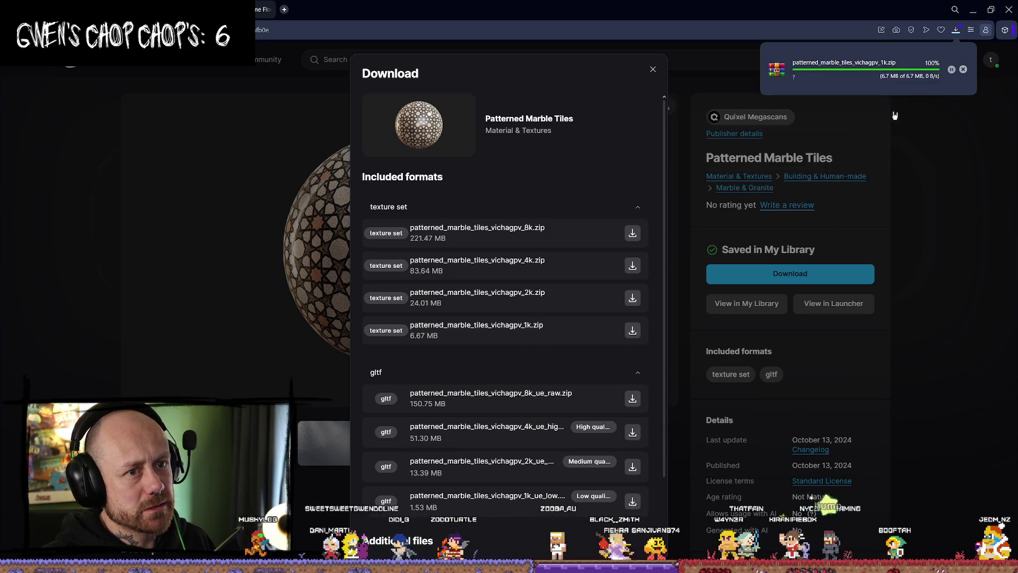
pyautogui.click(653, 71)
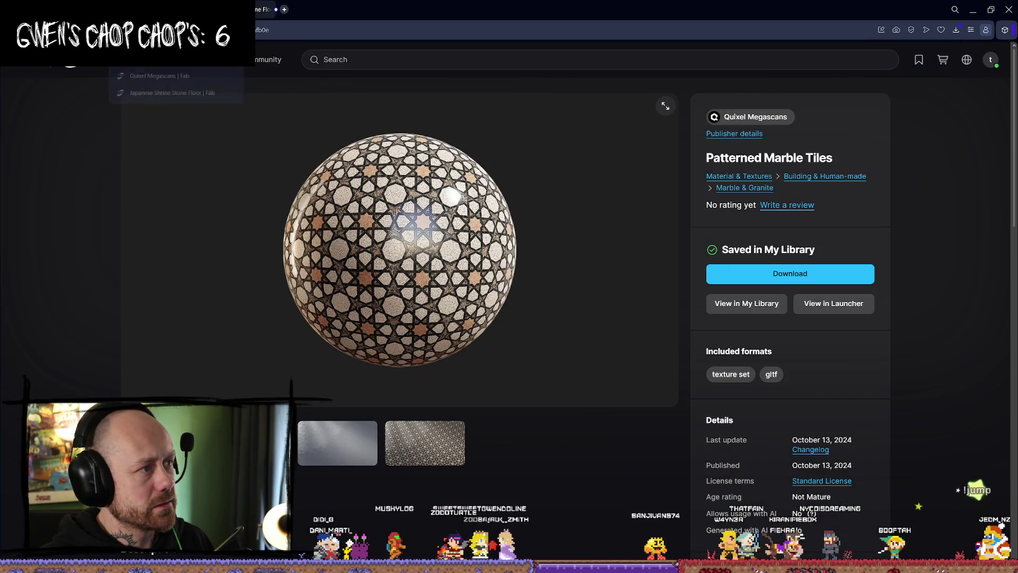
# - Download the Japanese Shrine Stone Floor 1k texture set after previewing its flat texture
pyautogui.click(172, 93)
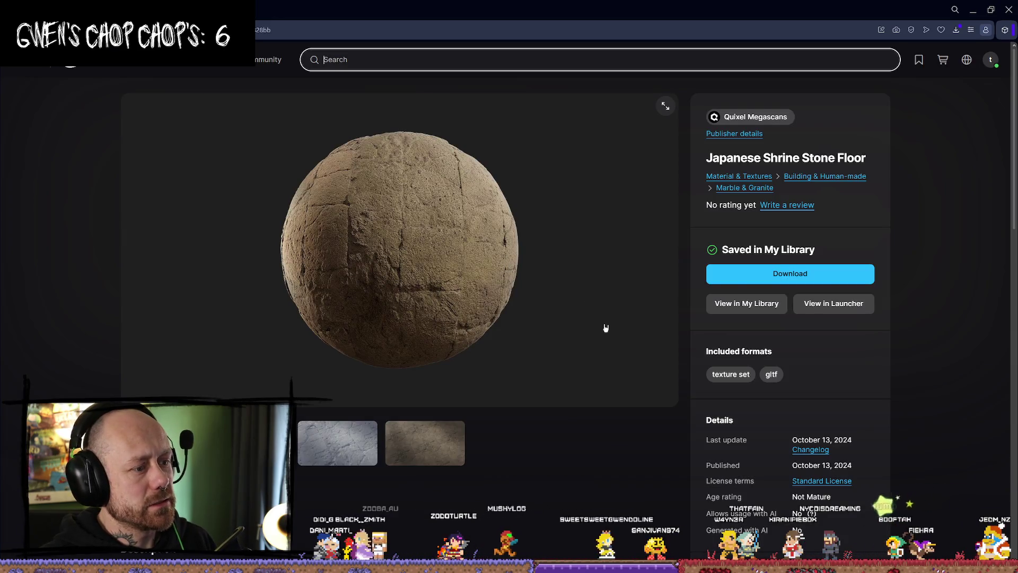
pyautogui.click(326, 430)
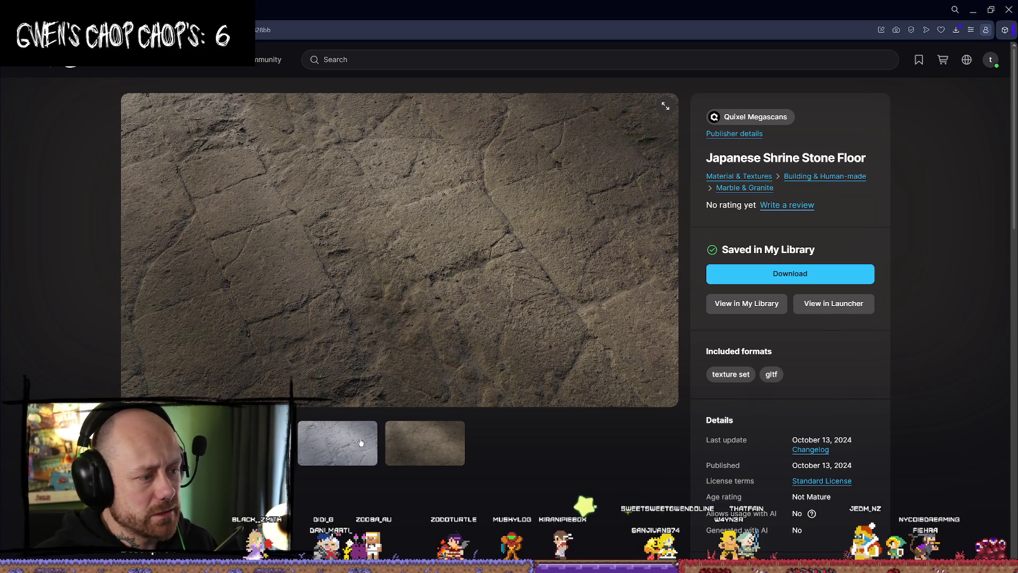
pyautogui.click(811, 278)
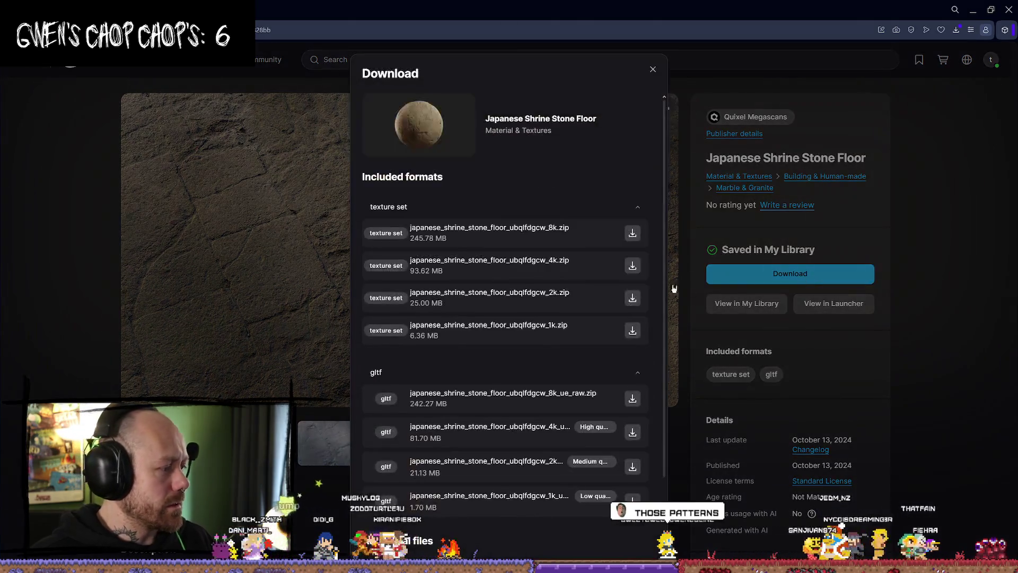
pyautogui.click(631, 330)
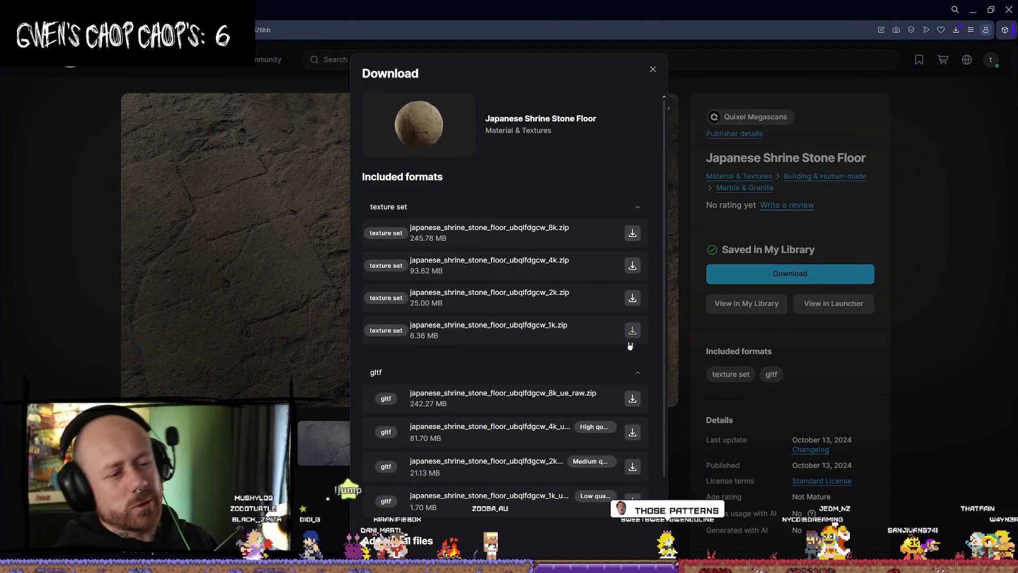
pyautogui.click(958, 242)
# - Reveal the downloaded zips in the Textures folder from the browser's downloads list
pyautogui.hotkey('alt', 'Left')
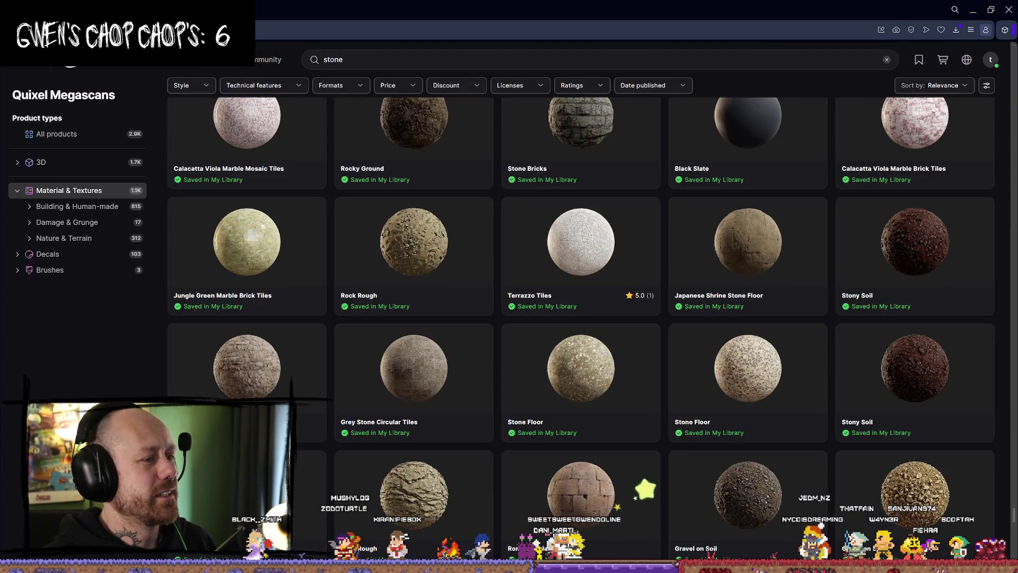
pyautogui.scroll(-4, 379, 260)
pyautogui.scroll(-9, 919, 329)
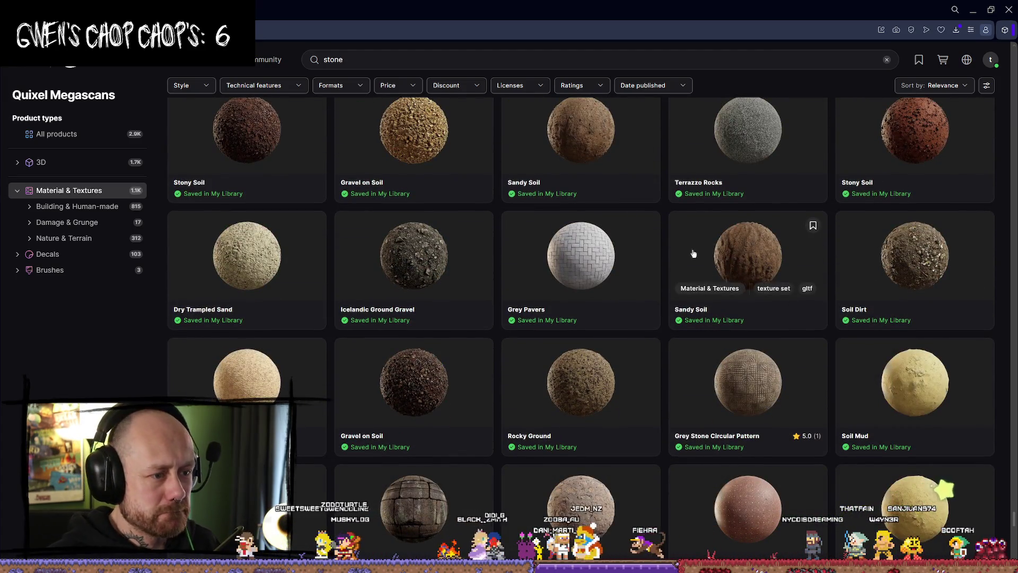
pyautogui.hotkey('alt', 'Right')
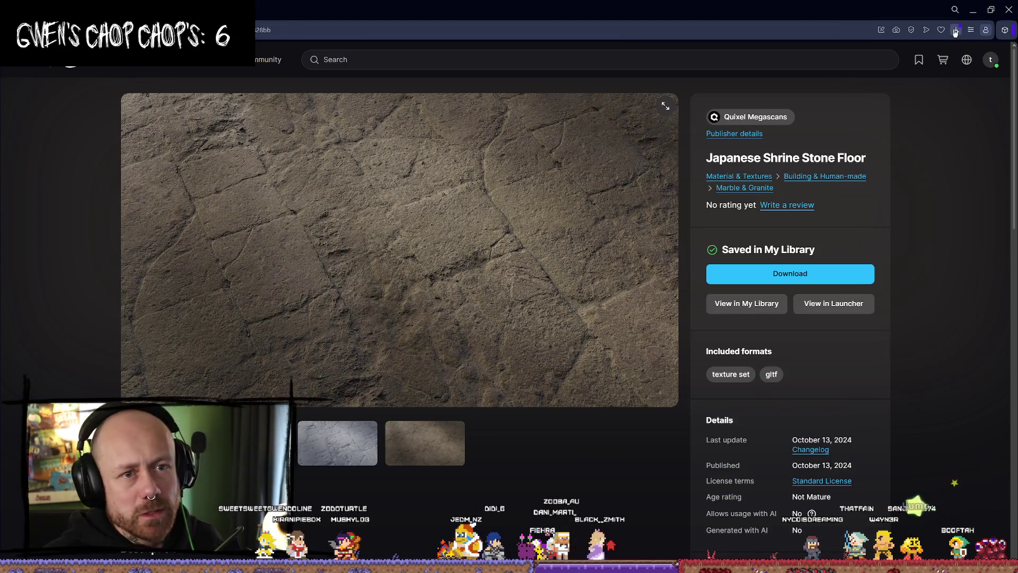
pyautogui.click(955, 30)
pyautogui.click(964, 94)
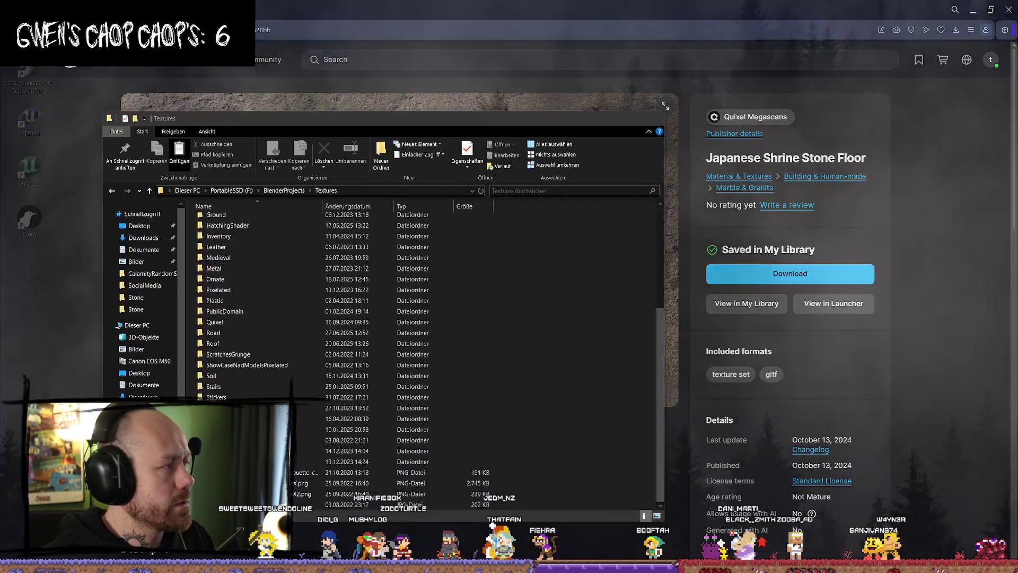
# - Paste the 15 cut download zips into Textures\Stone using Einfügen
pyautogui.press('super+d')
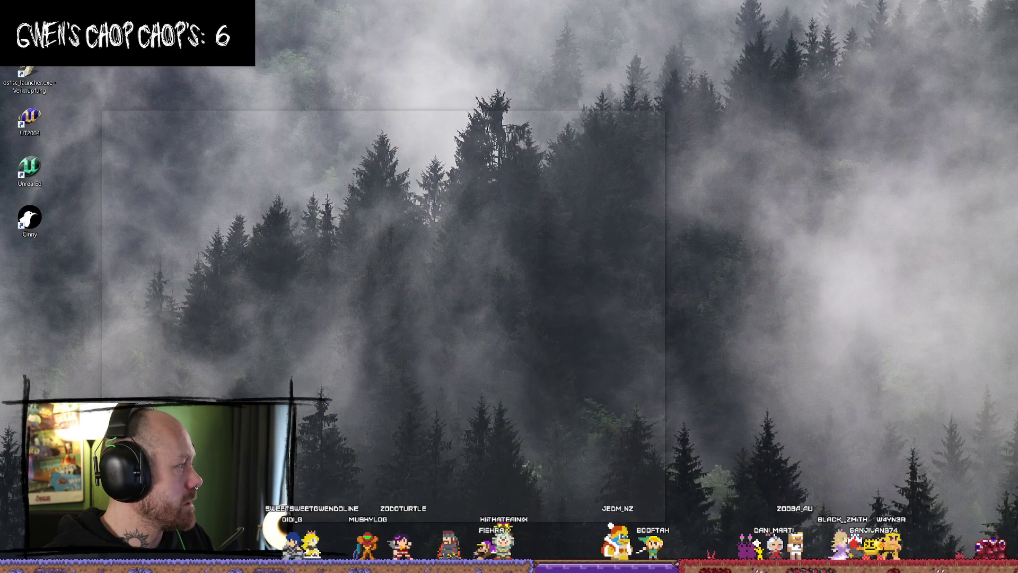
pyautogui.press('super+d')
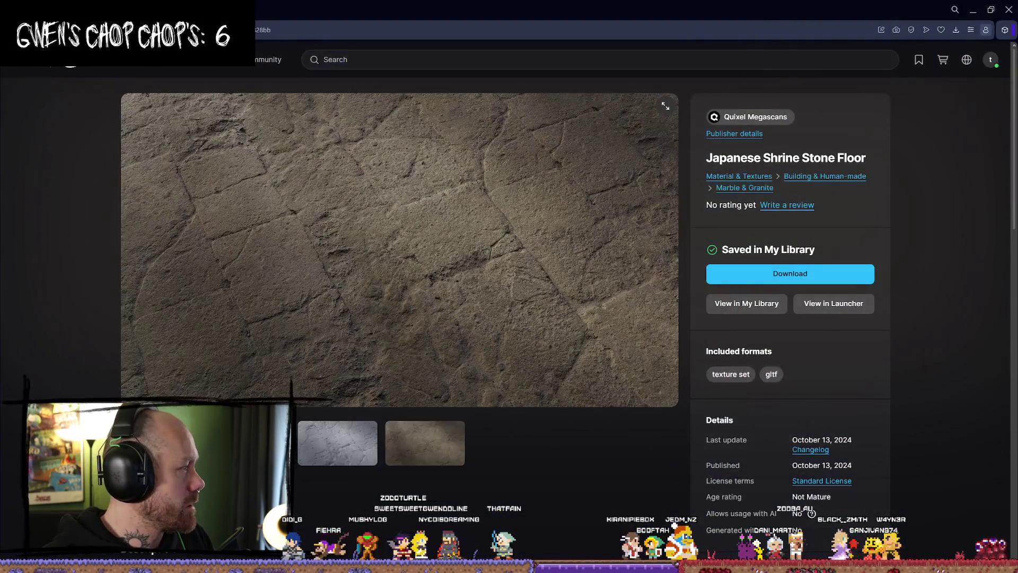
pyautogui.hotkey('alt', 'Tab')
pyautogui.hotkey('alt', 'Up')
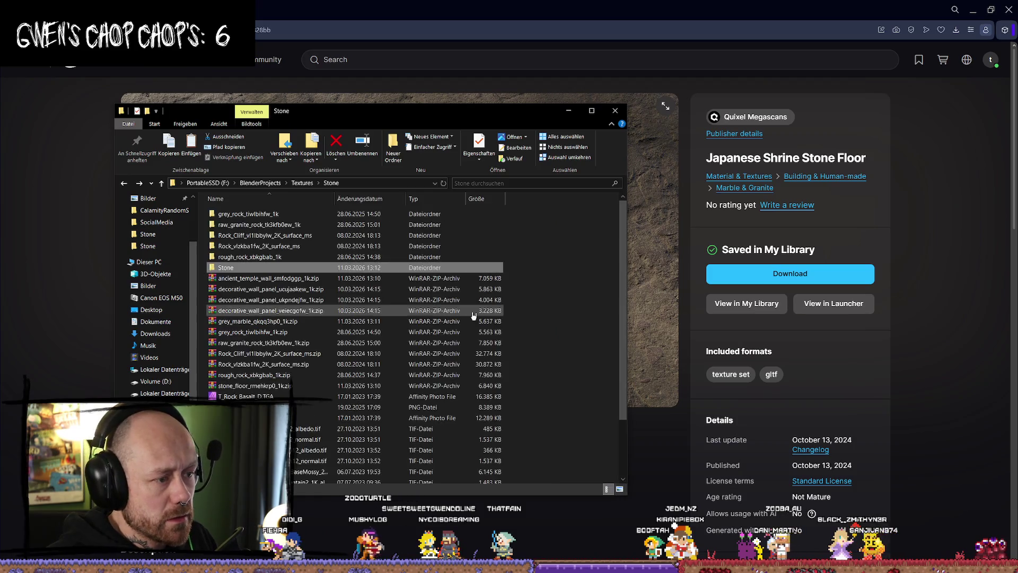
pyautogui.rightClick(577, 351)
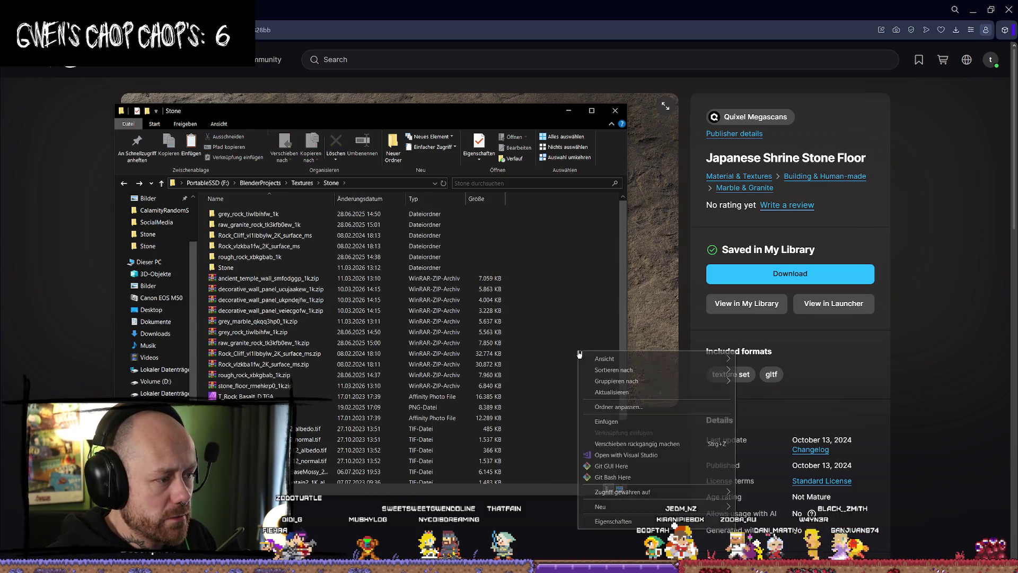
pyautogui.click(615, 427)
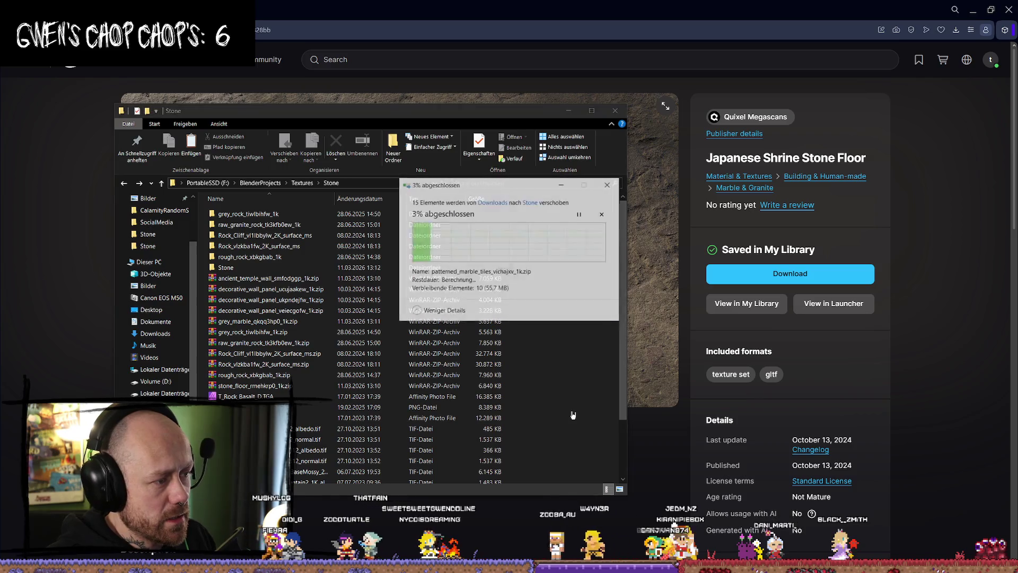
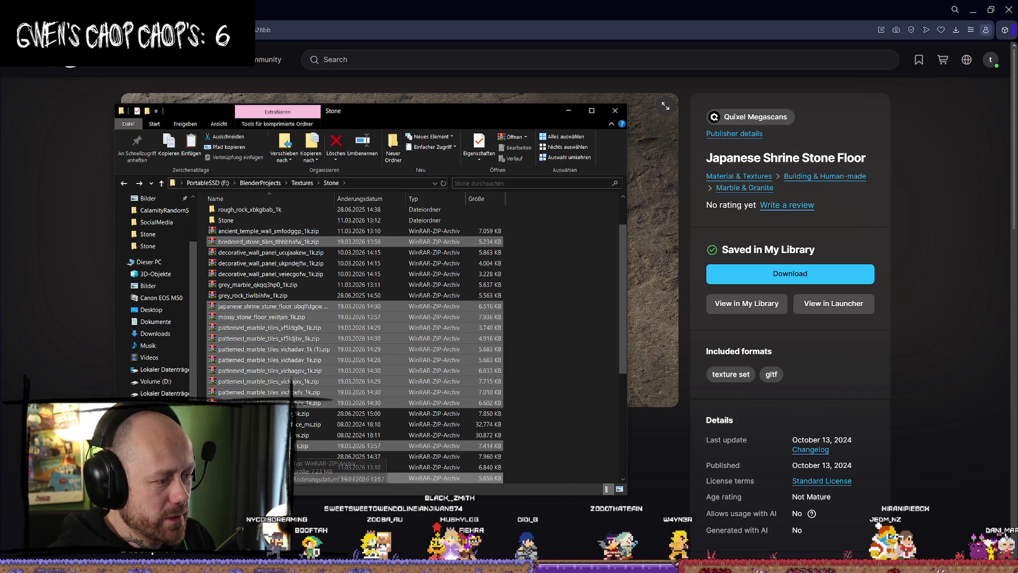
# - Inspect the Bump and Displacement maps inside stone_floor_ti2mealn_1k.zip, then close the archive
pyautogui.scroll(-3, 528, 407)
pyautogui.click(546, 415)
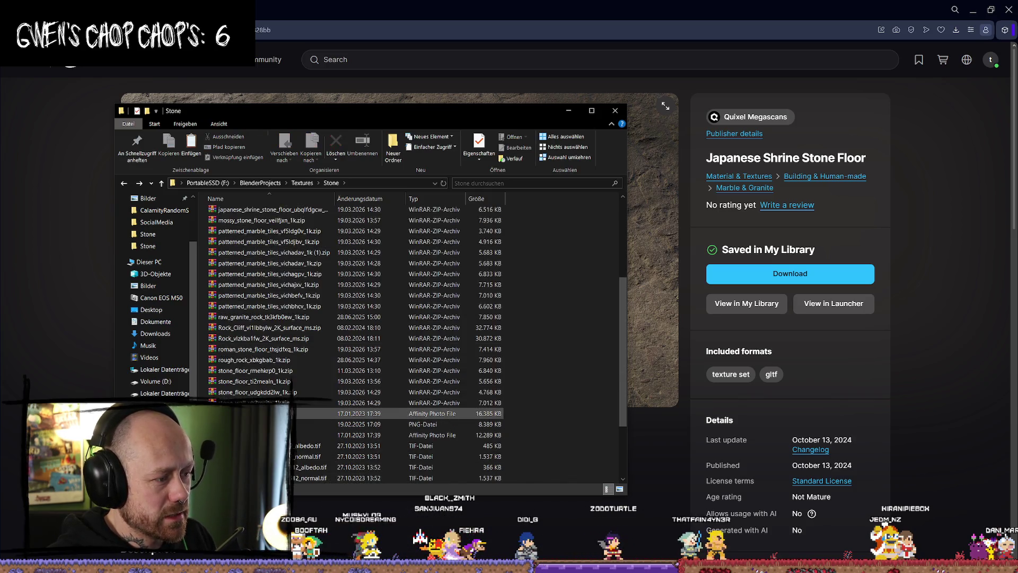
pyautogui.doubleClick(269, 382)
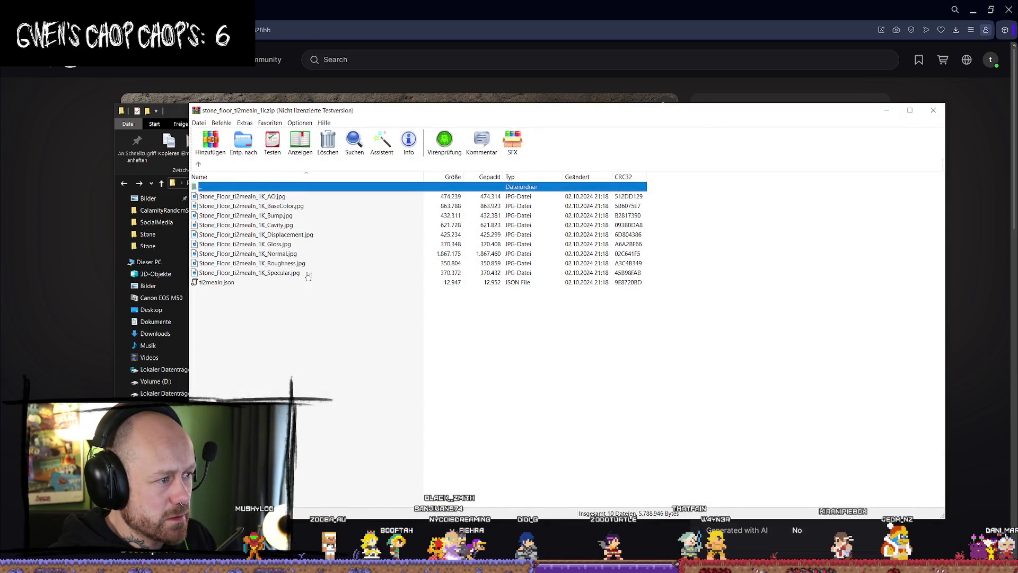
pyautogui.press('Escape')
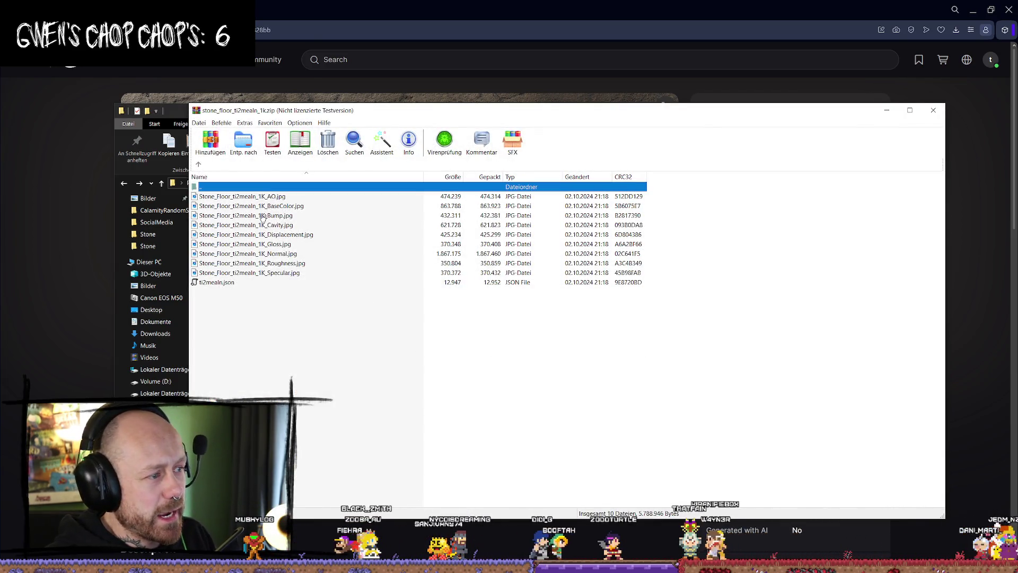
pyautogui.click(262, 216)
pyautogui.click(265, 234)
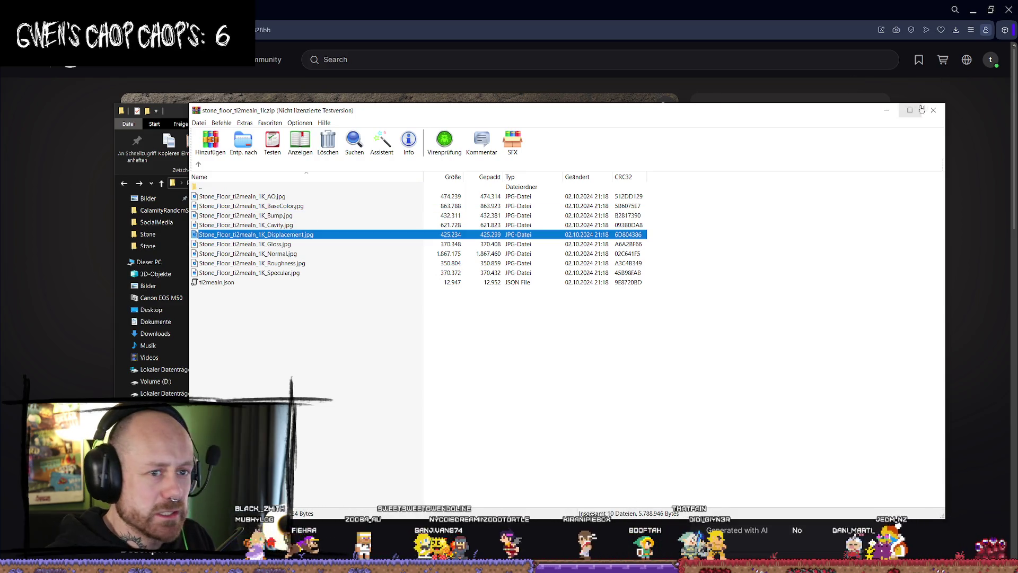
pyautogui.click(934, 110)
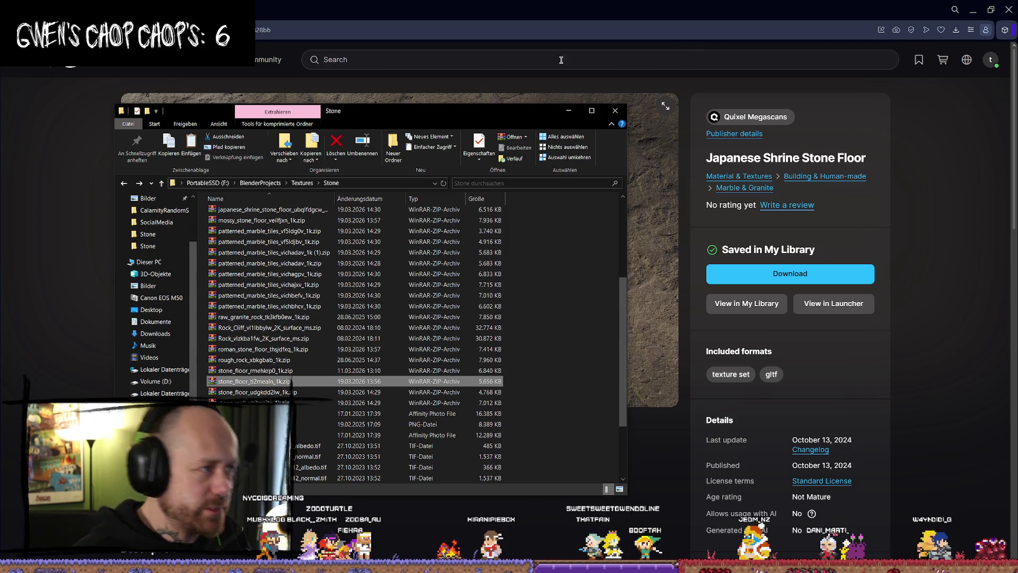
# - Check recent downloads, then select the stone_floor_udgkdd2lw_1k.zip and stone wall archives
pyautogui.click(954, 31)
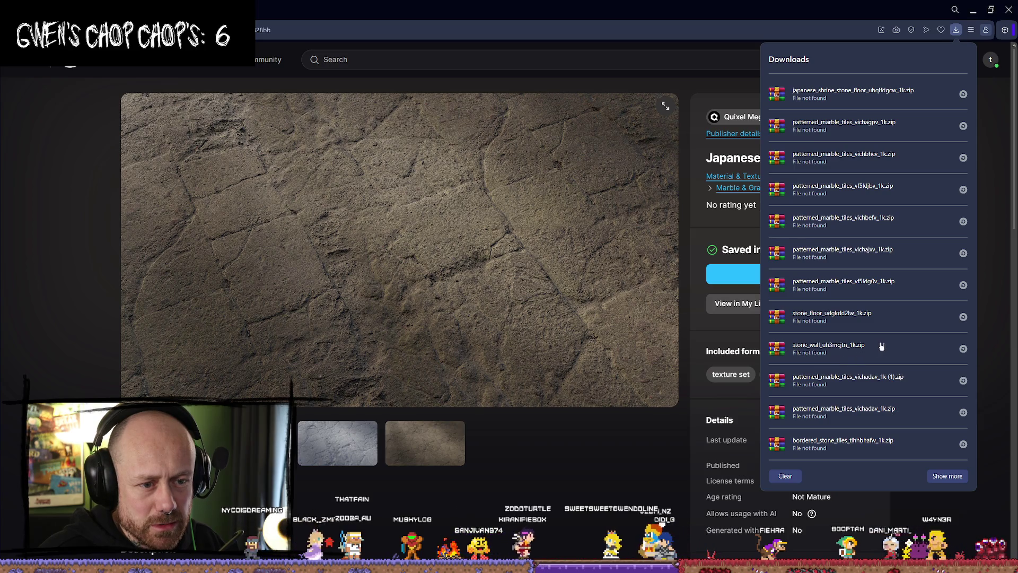
pyautogui.click(732, 4)
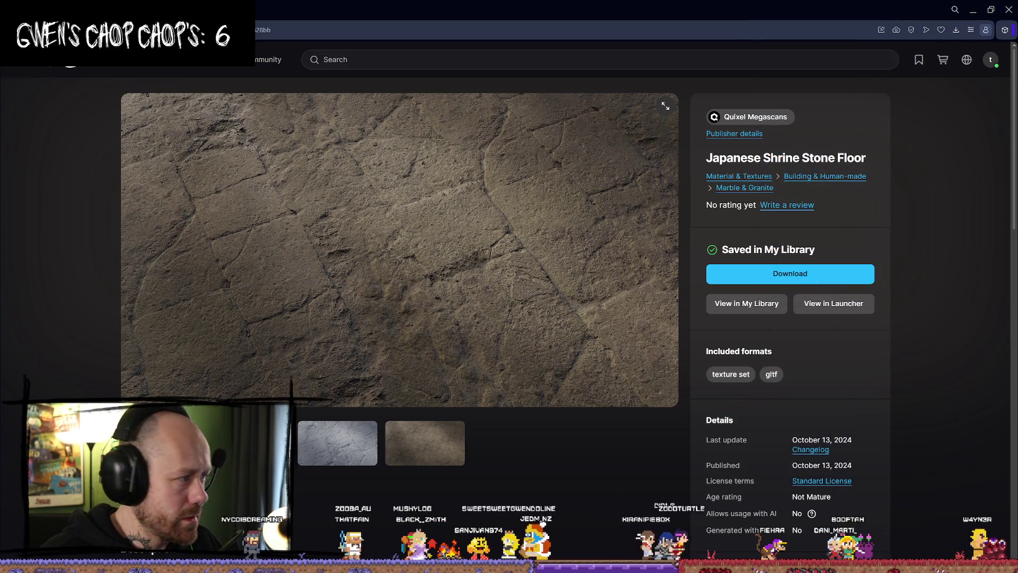
pyautogui.hotkey('alt', 'Tab')
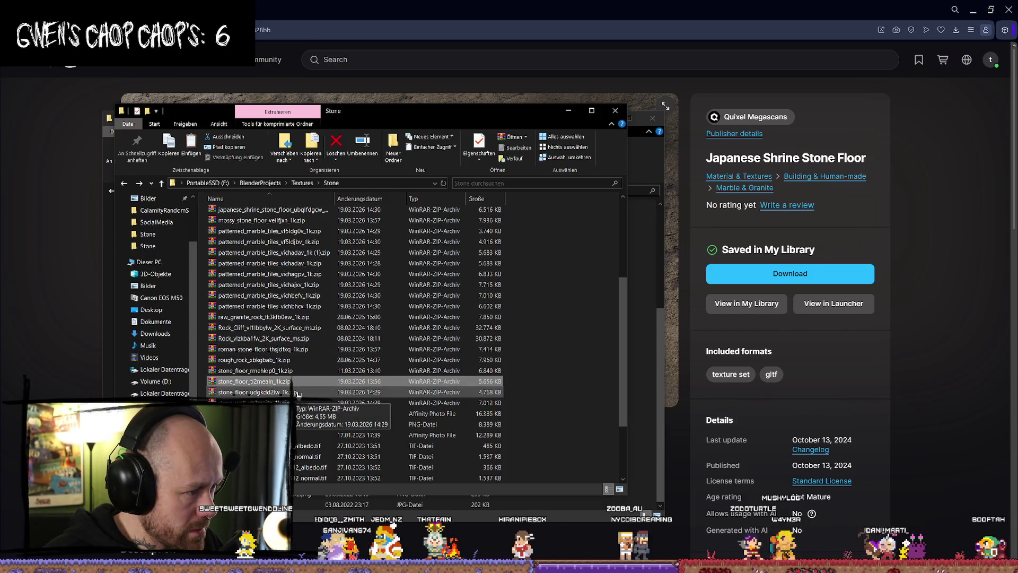
pyautogui.click(298, 394)
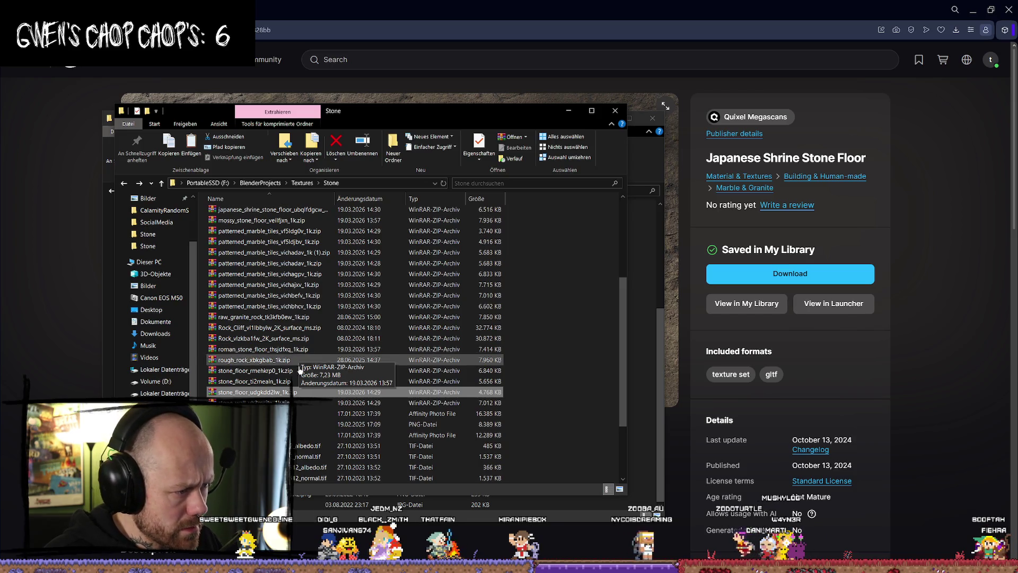
pyautogui.keyDown('shift'); pyautogui.click(371, 402); pyautogui.keyUp('shift')
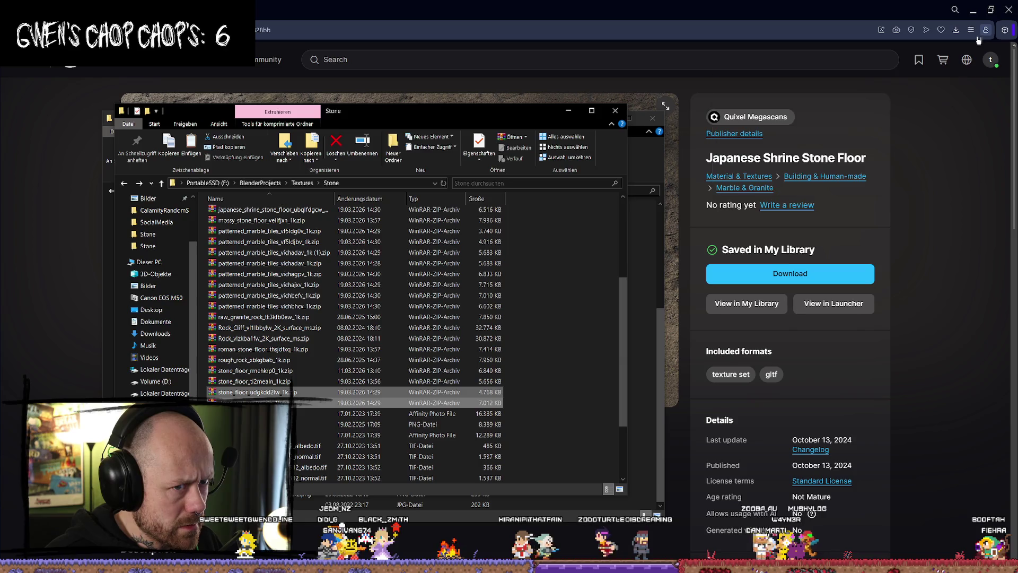
pyautogui.click(956, 29)
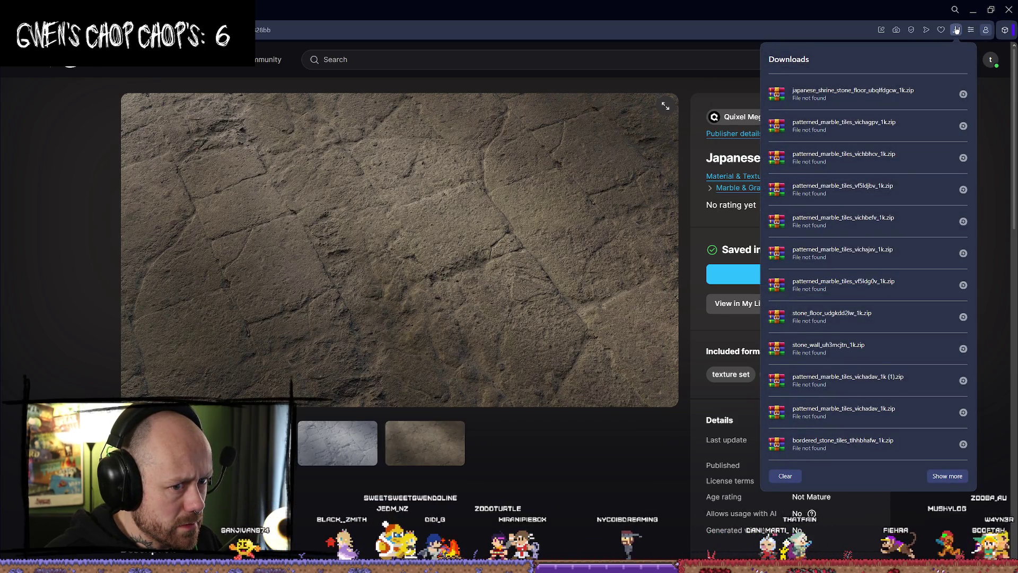
pyautogui.click(956, 30)
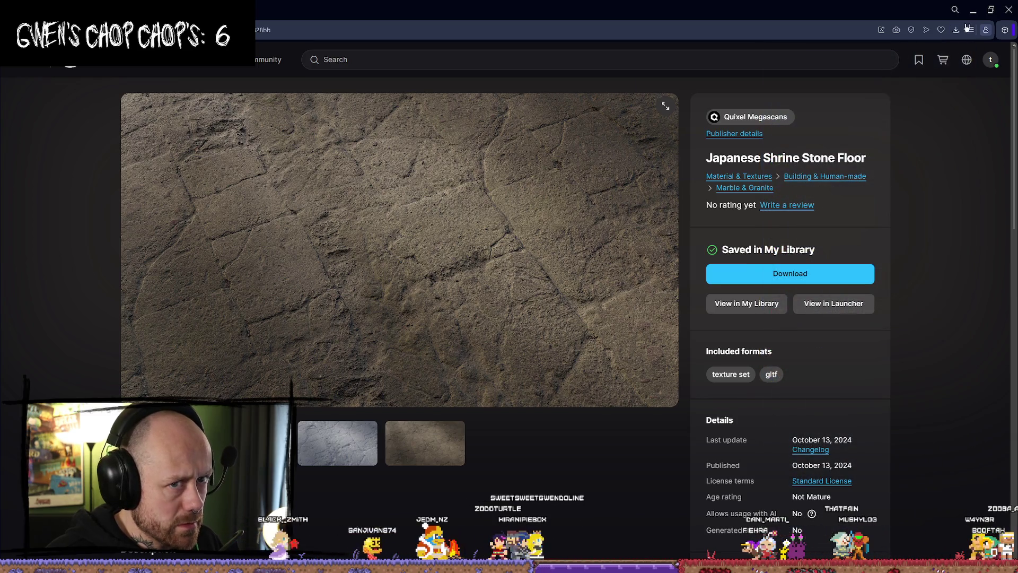
pyautogui.click(973, 9)
pyautogui.rightClick(328, 392)
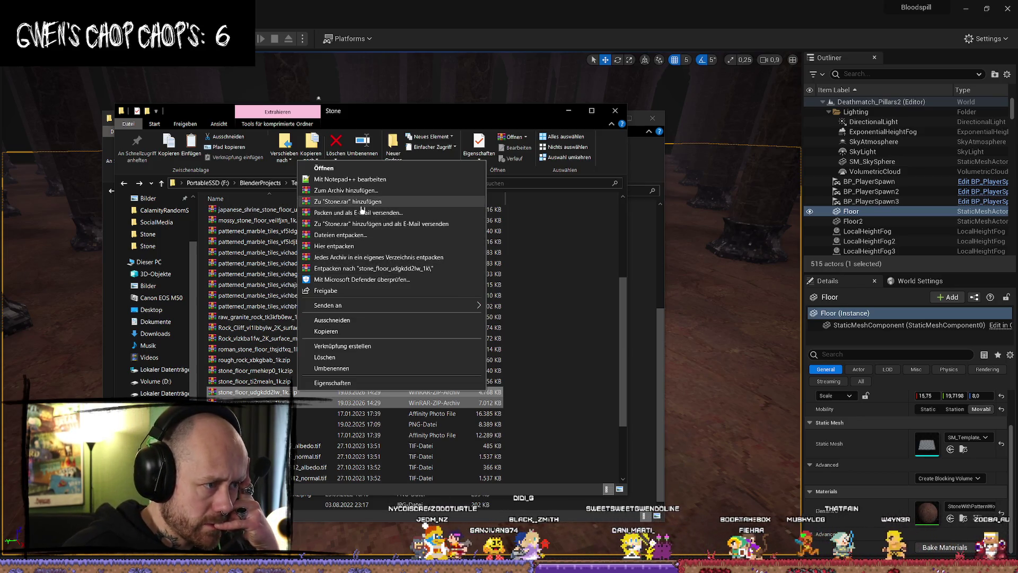
# - Extract both zips into Textures\Stone\Stone, open that subfolder and select the Stone_Wall base colour
pyautogui.click(361, 236)
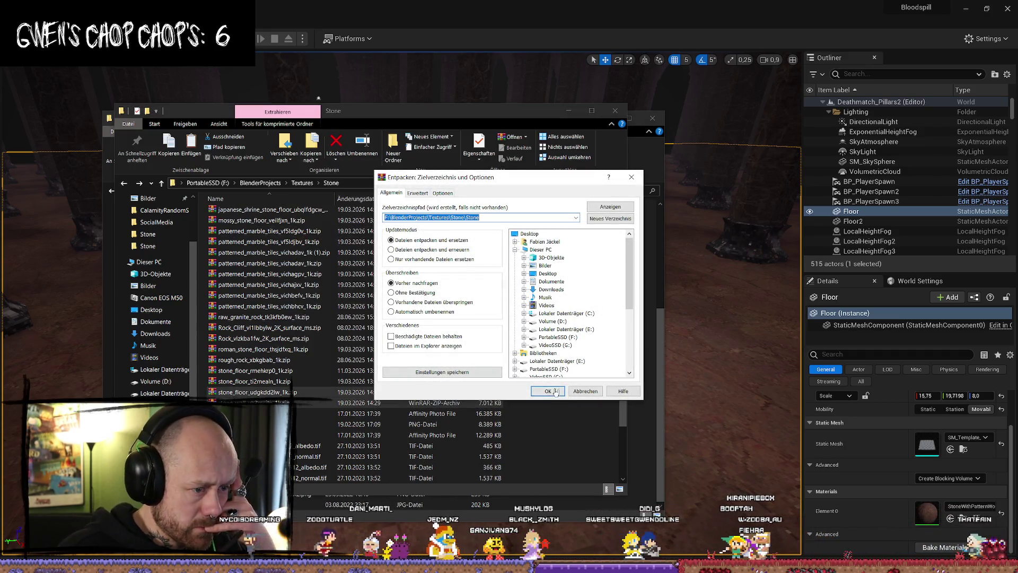
pyautogui.click(552, 393)
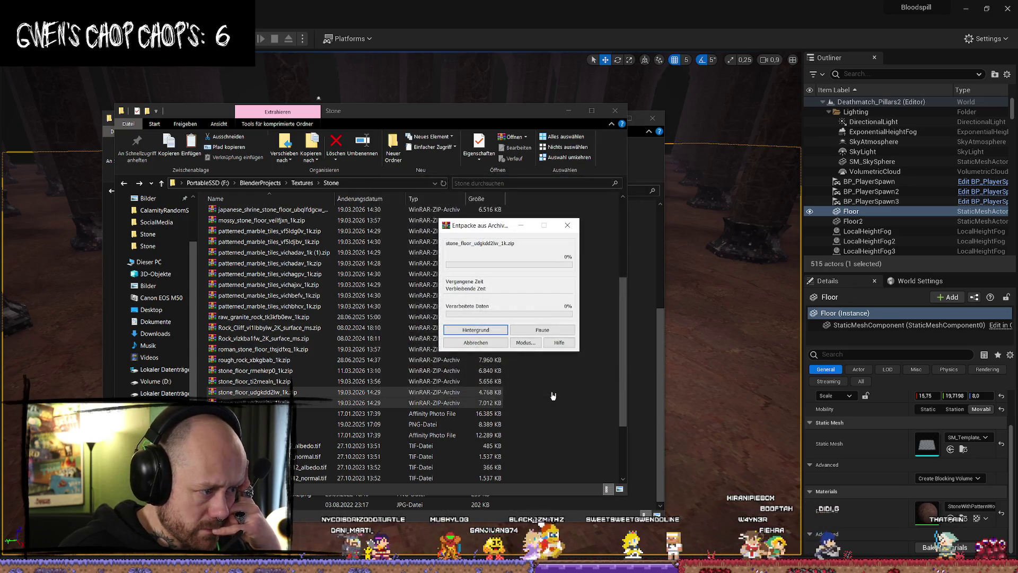
pyautogui.scroll(-3, 375, 395)
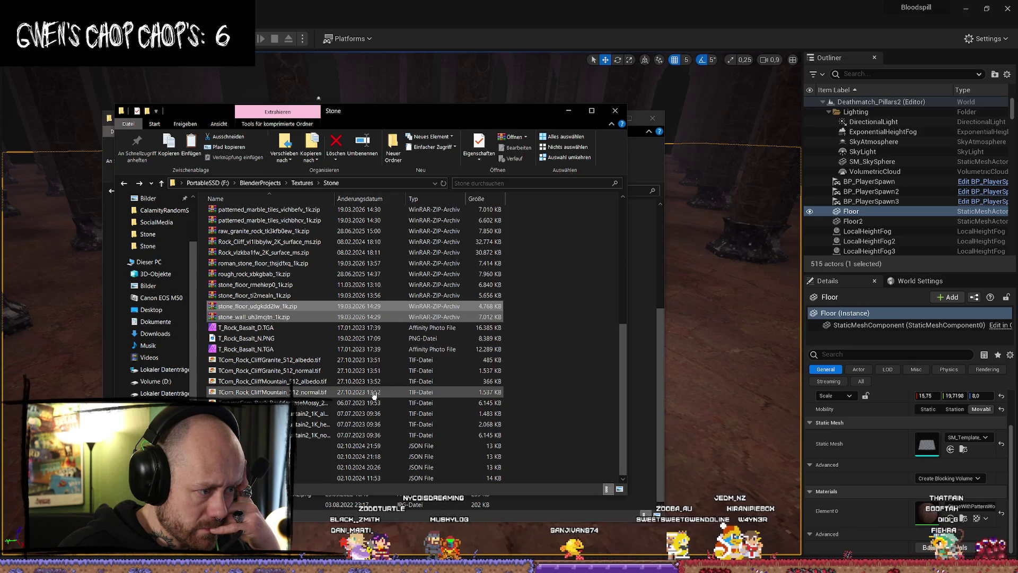
pyautogui.scroll(5, 375, 395)
pyautogui.doubleClick(281, 262)
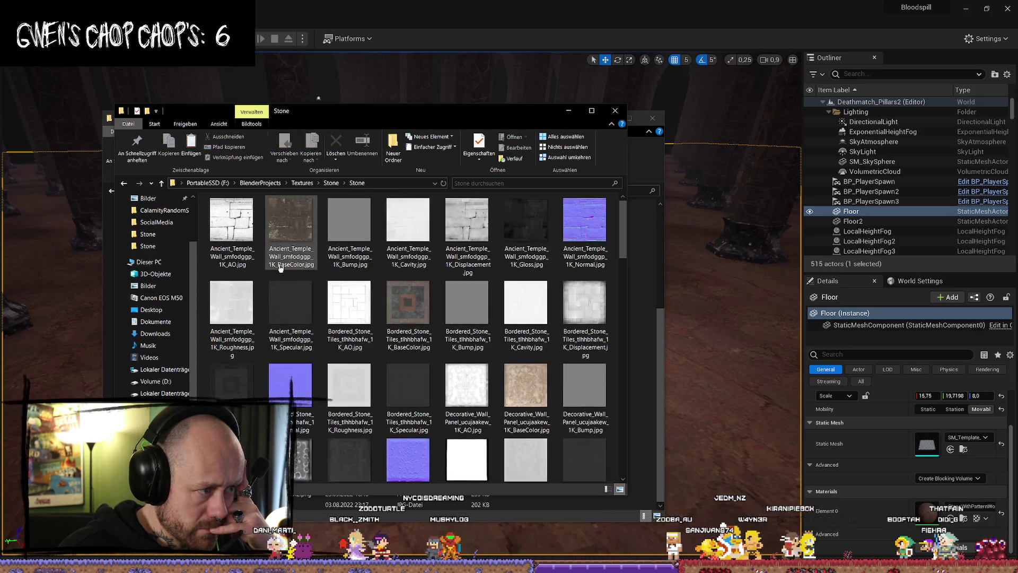
pyautogui.scroll(-5, 521, 289)
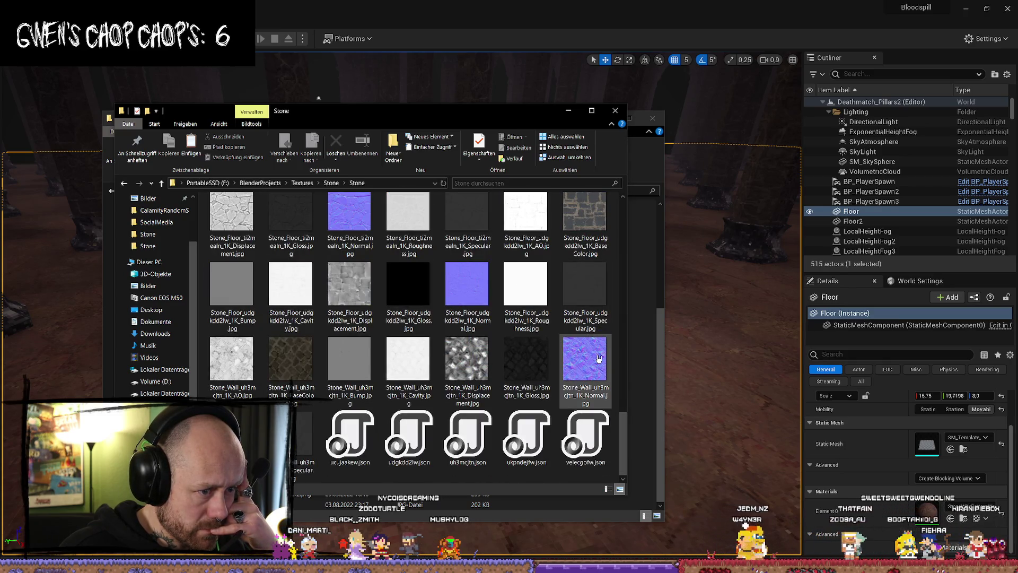
pyautogui.moveTo(598, 359)
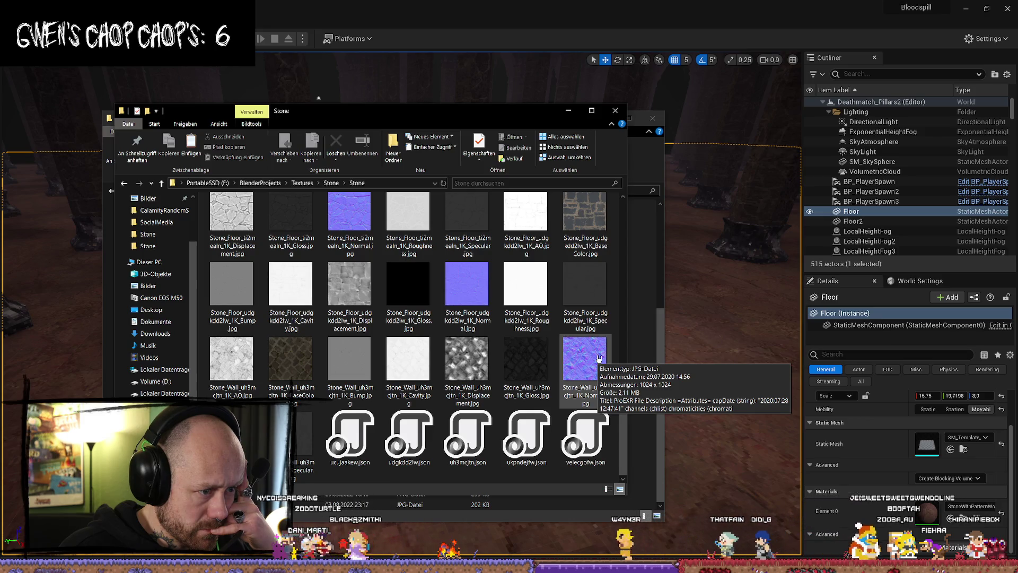
pyautogui.click(310, 357)
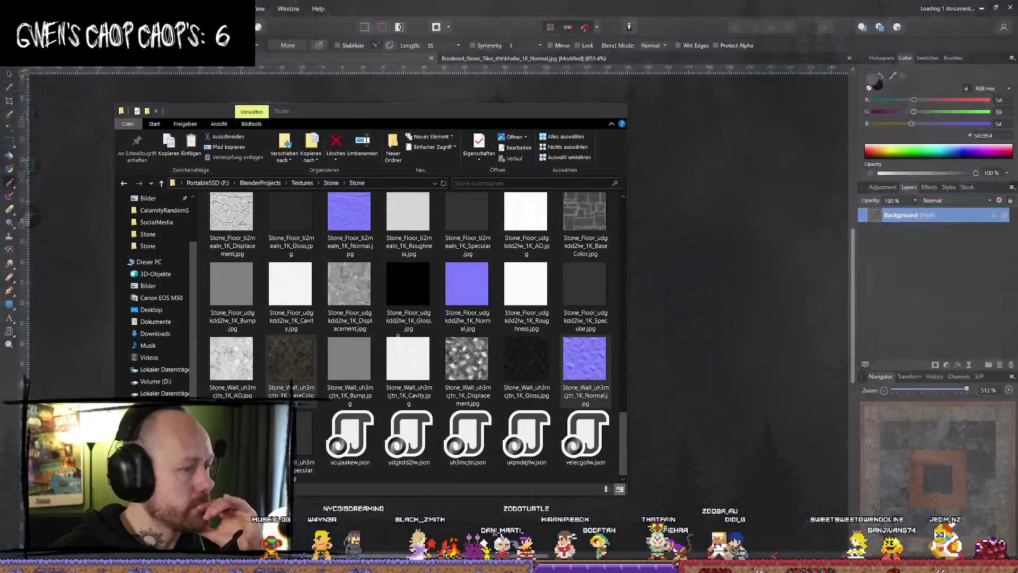
# - Drag the Stone_Wall and Stone_Floor BaseColor and Normal JPGs into Affinity Photo as documents
pyautogui.hotkey('alt', 'Tab')
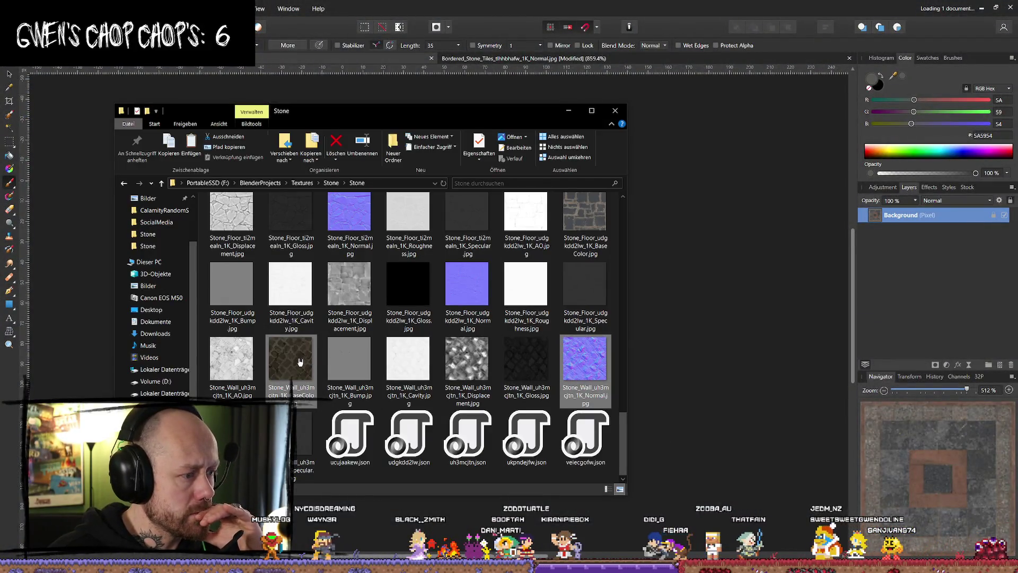
pyautogui.moveTo(585, 366); pyautogui.dragTo(436, 70)
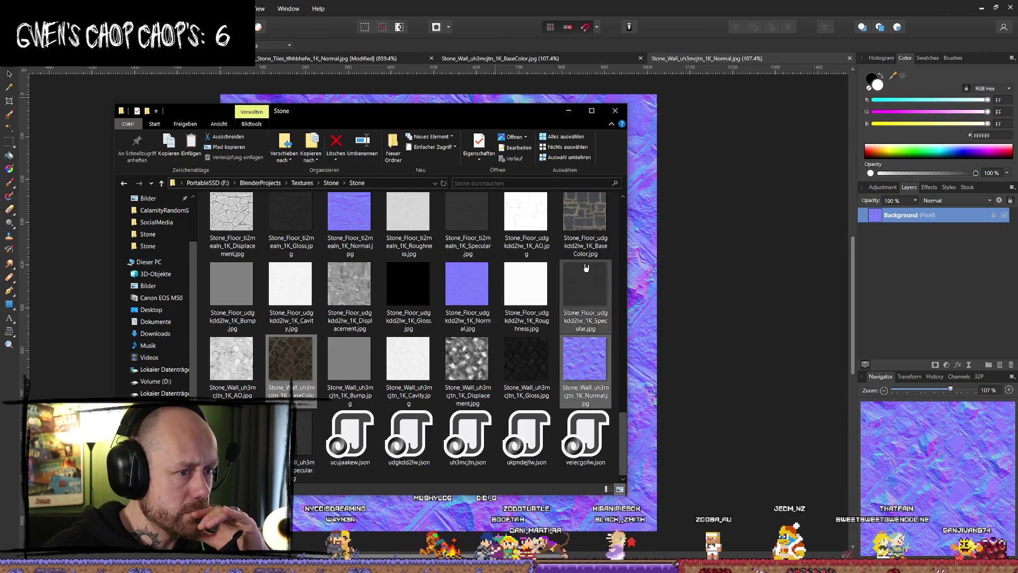
pyautogui.click(601, 245)
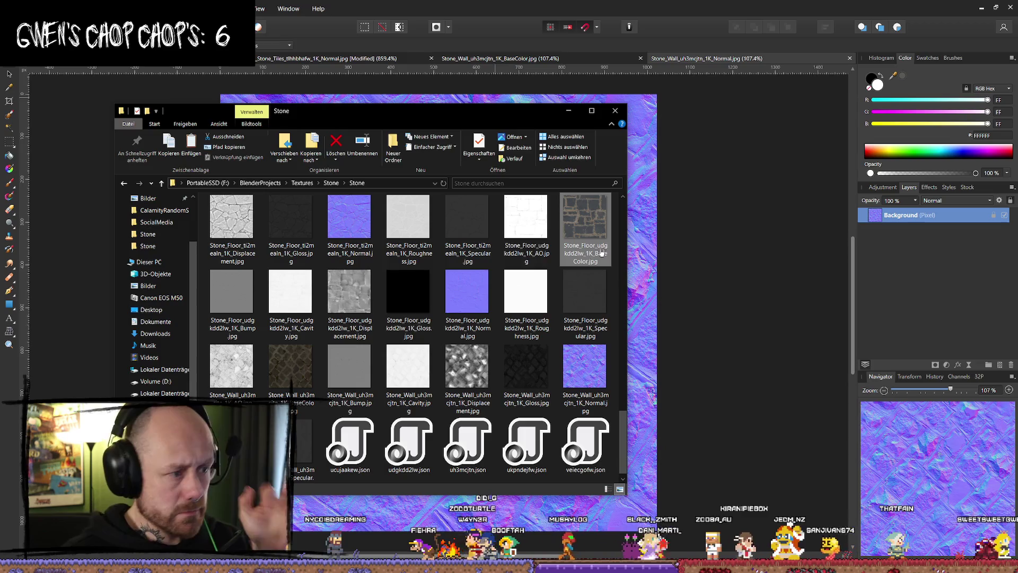
pyautogui.click(477, 301)
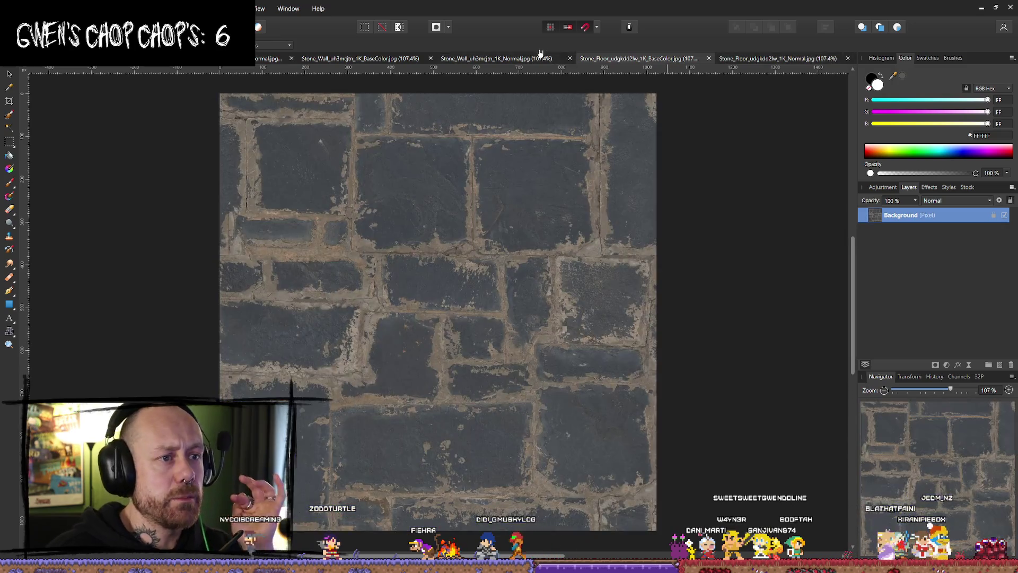
pyautogui.click(520, 58)
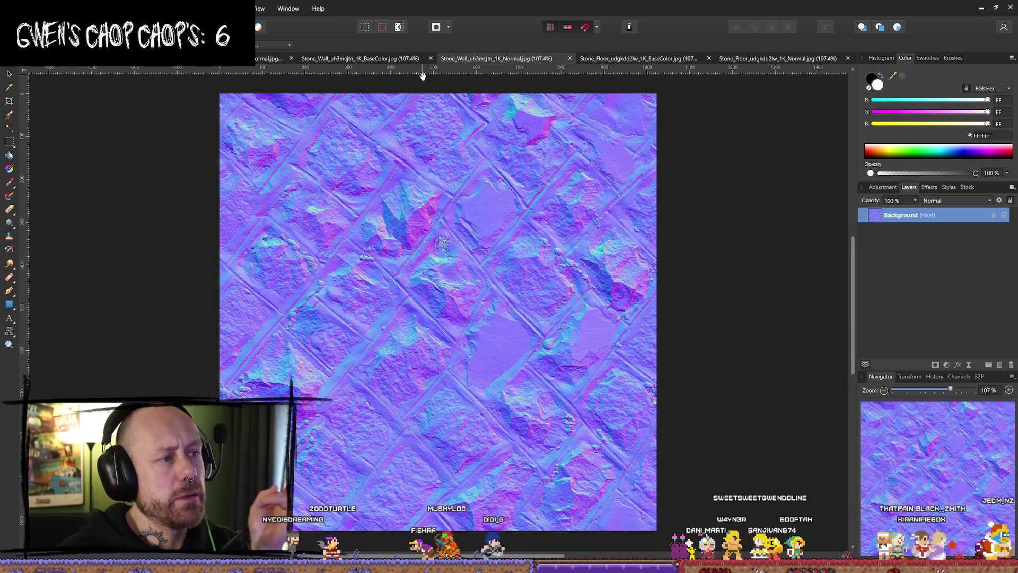
pyautogui.click(389, 60)
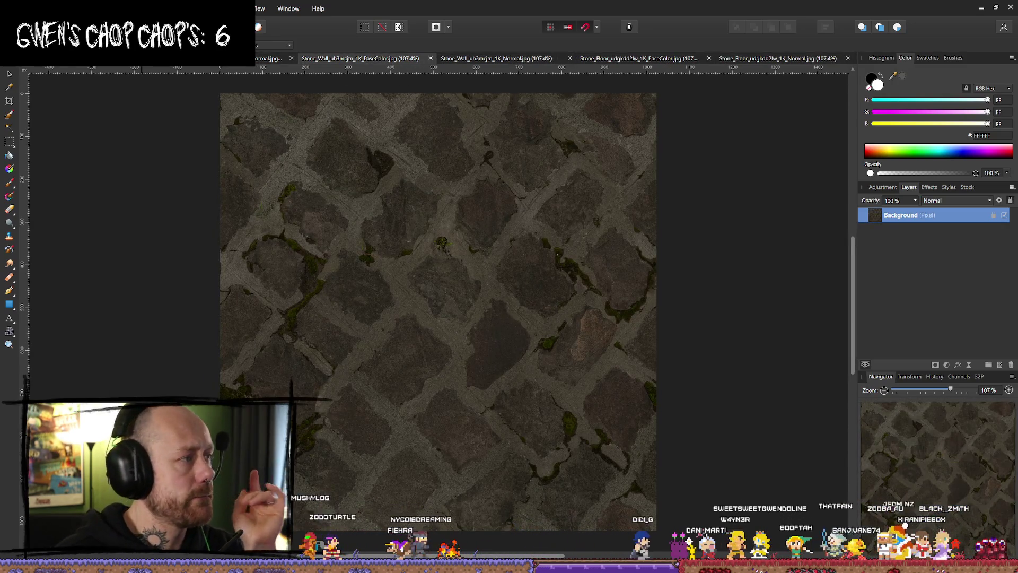
pyautogui.click(48, 9)
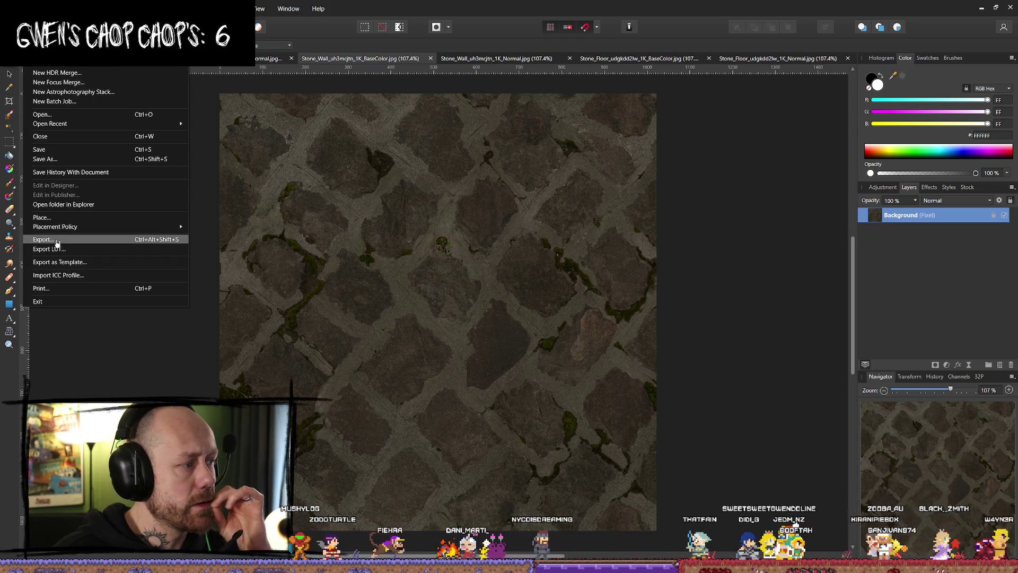
# - Resize Stone_Wall_uh3mcjtn_1K_BaseColor to 128 × 128 px using Nearest Neighbor resampling
pyautogui.moveTo(109, 9)
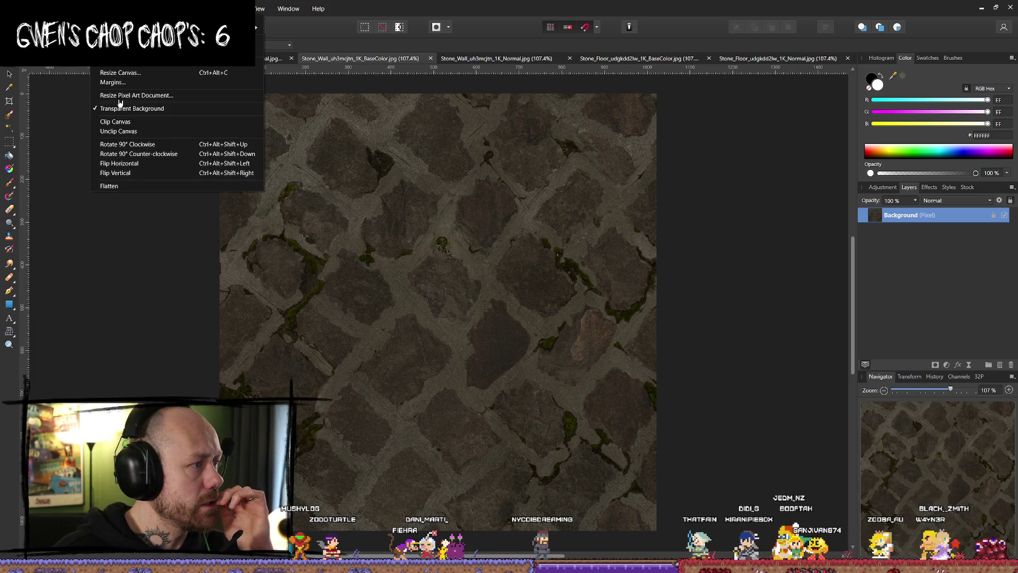
pyautogui.click(147, 64)
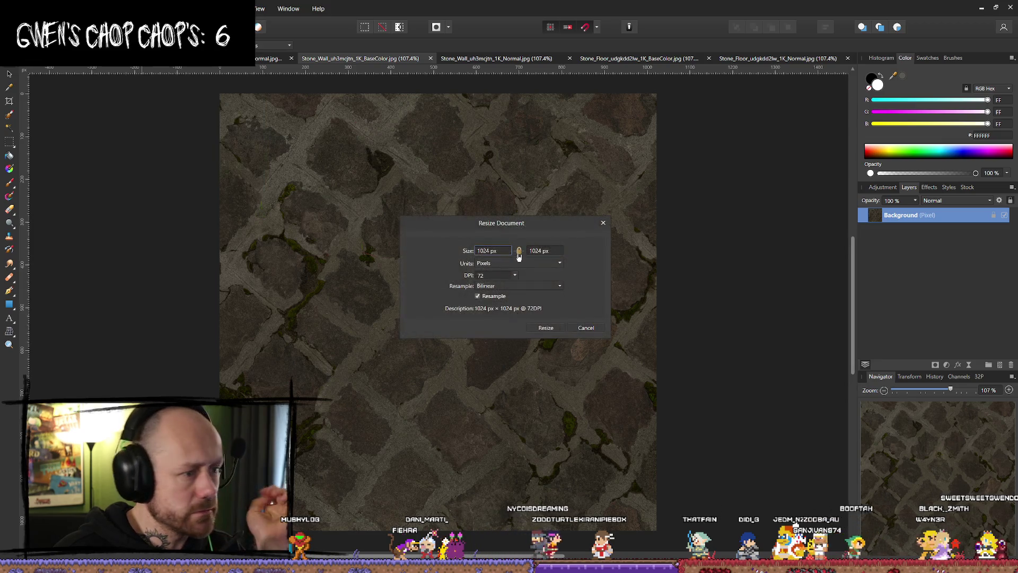
pyautogui.hotkey('ctrl', 'a')
pyautogui.write('12')
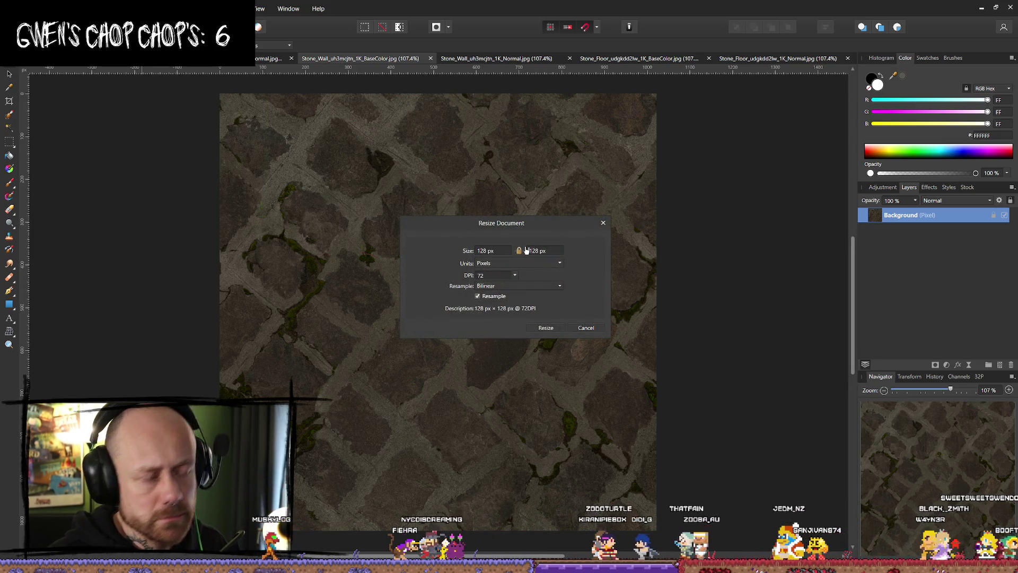
pyautogui.click(537, 285)
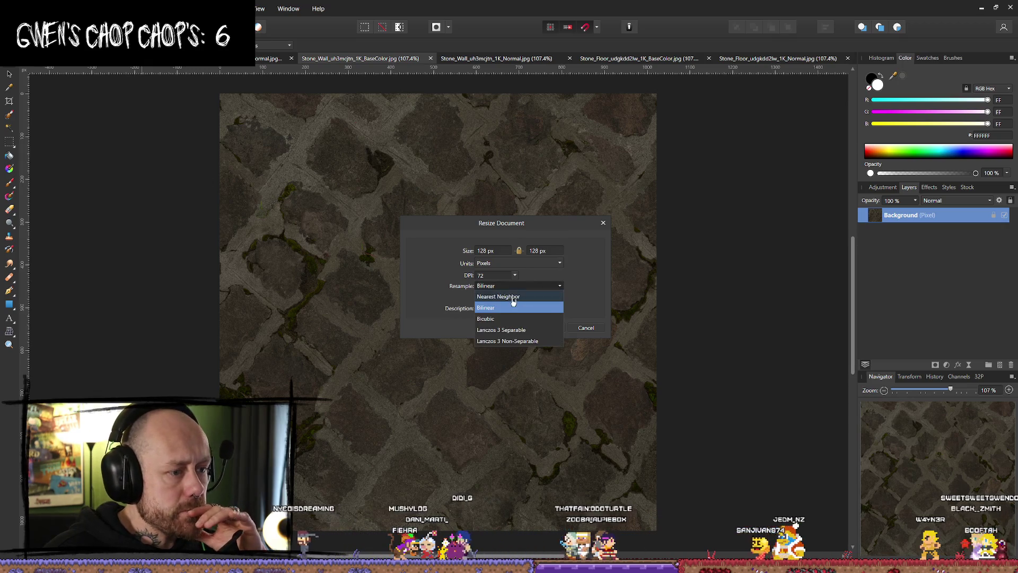
pyautogui.click(513, 296)
pyautogui.click(552, 335)
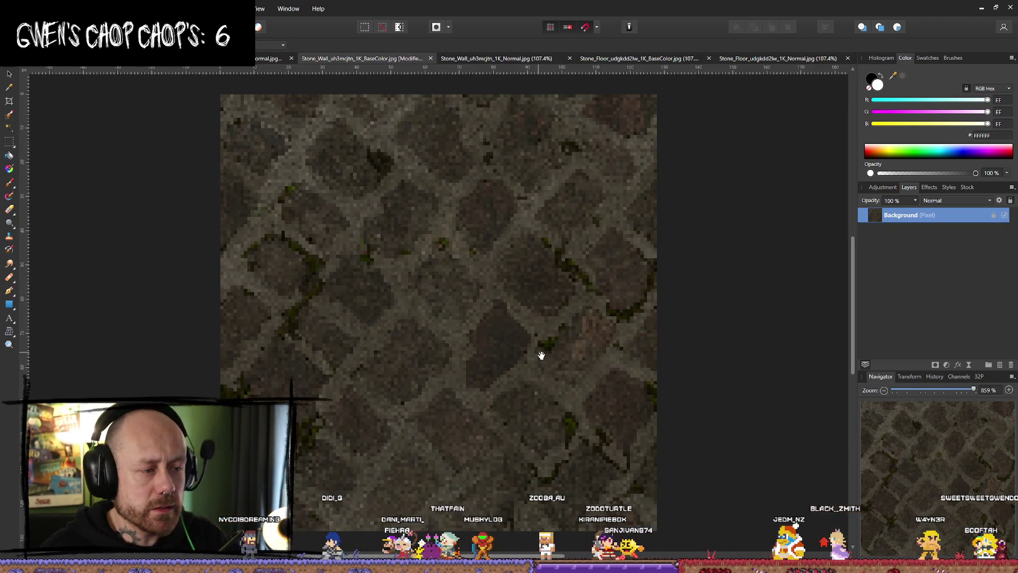
pyautogui.click(30, 9)
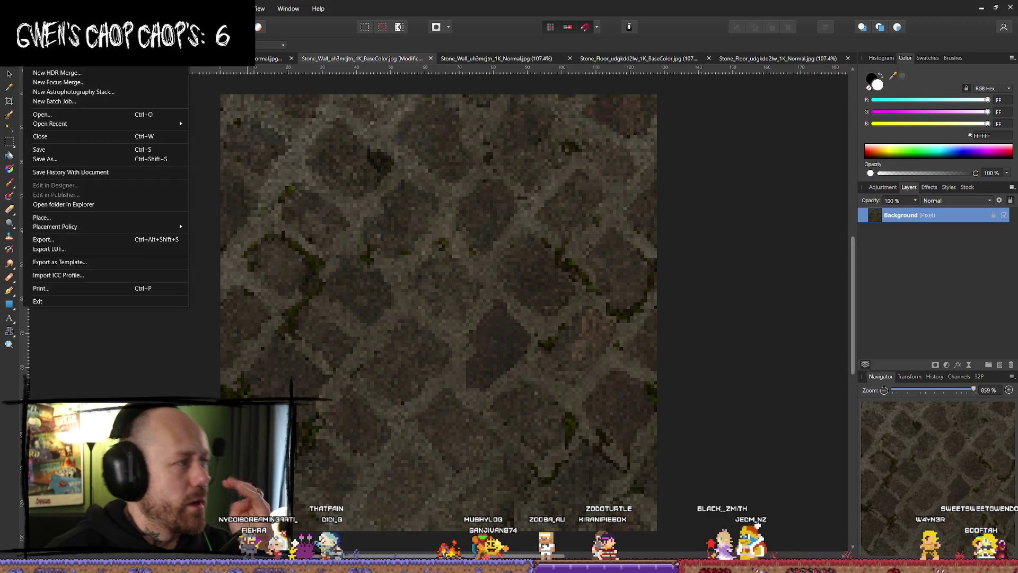
# - Export the pixelated stone wall base colour as a 128 px PNG into the Stone folder
pyautogui.click(88, 240)
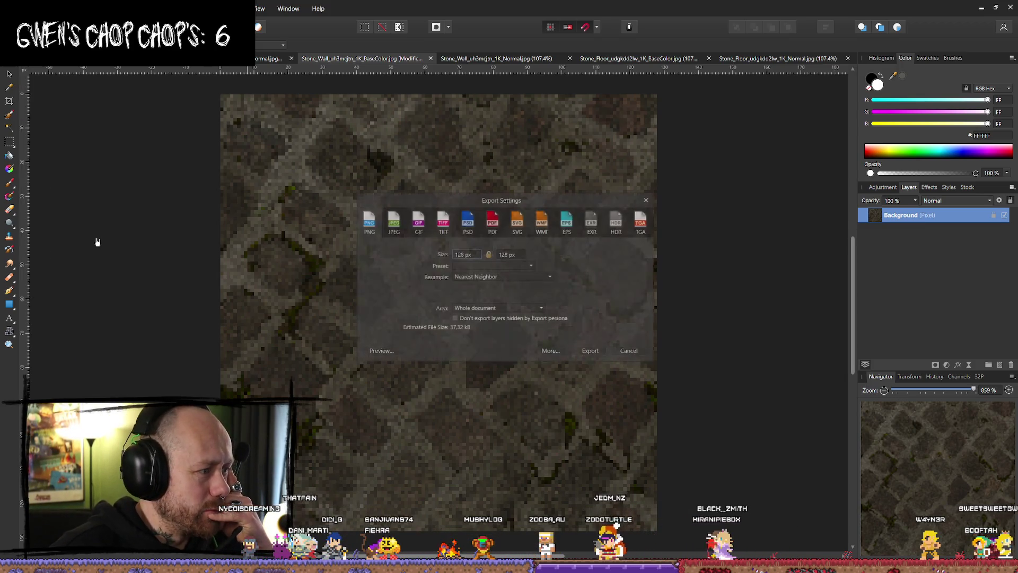
pyautogui.click(506, 277)
pyautogui.click(467, 295)
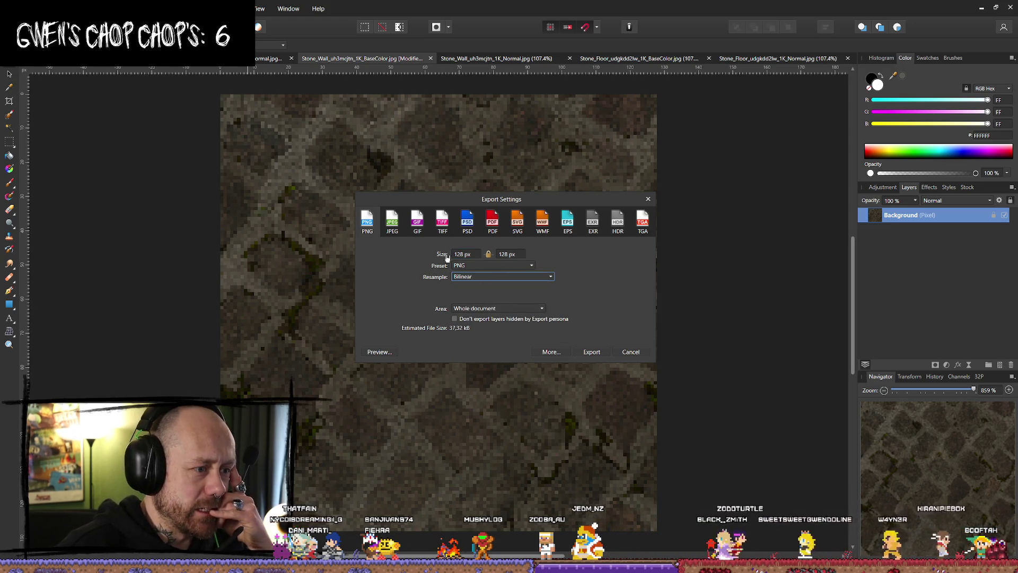
pyautogui.click(590, 352)
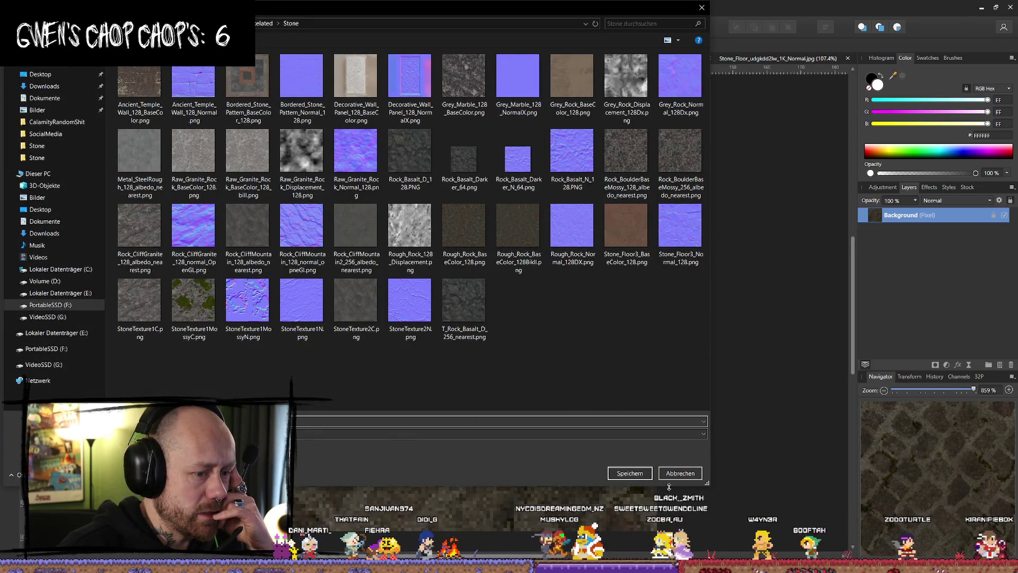
pyautogui.click(681, 473)
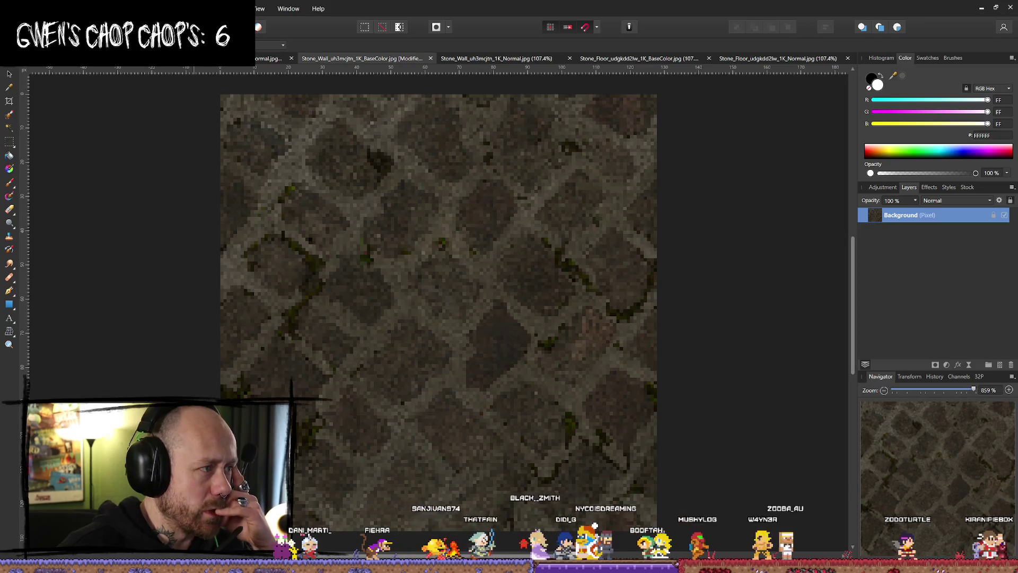
pyautogui.click(30, 9)
pyautogui.click(79, 242)
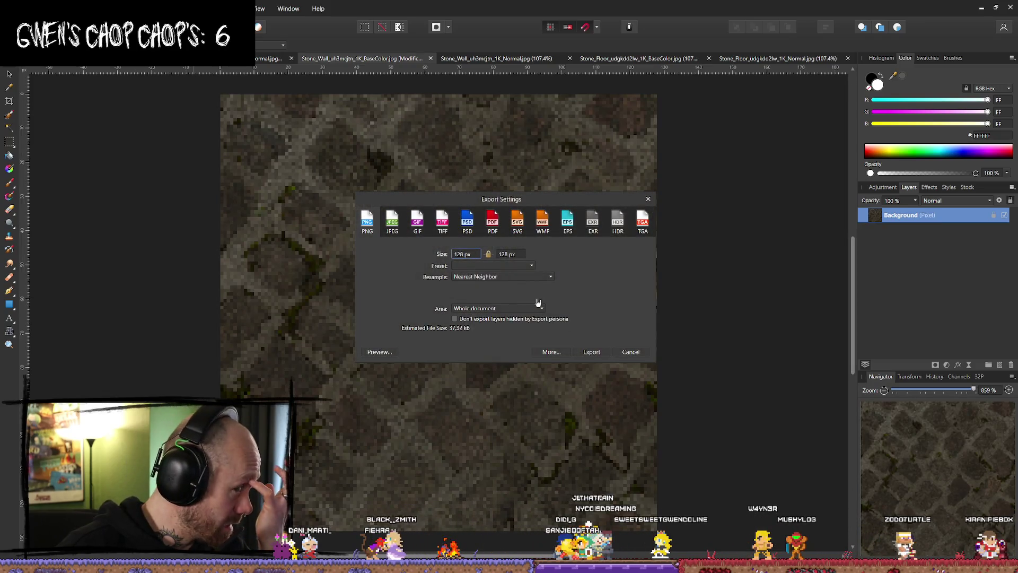
pyautogui.click(590, 351)
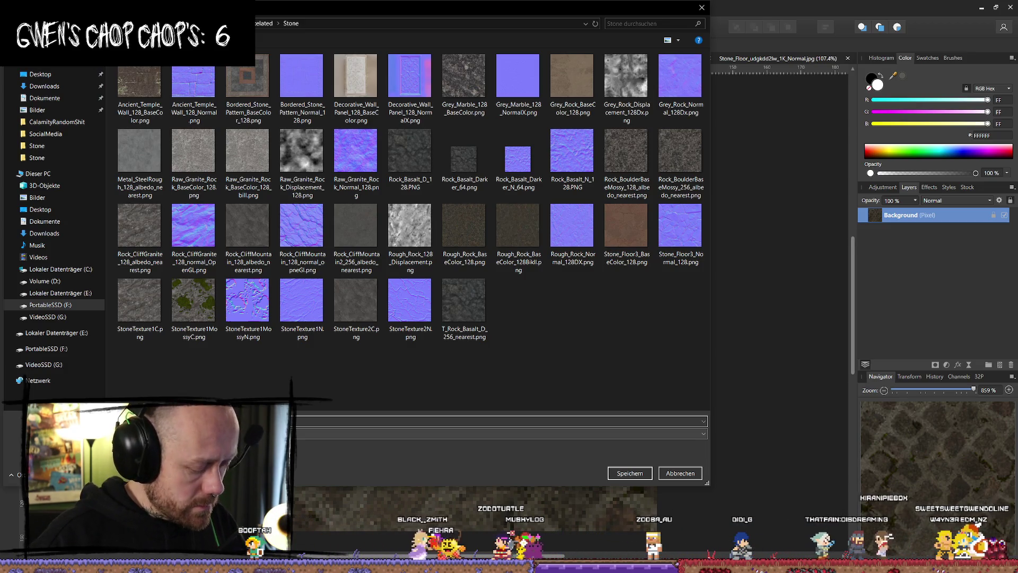
pyautogui.press('Escape')
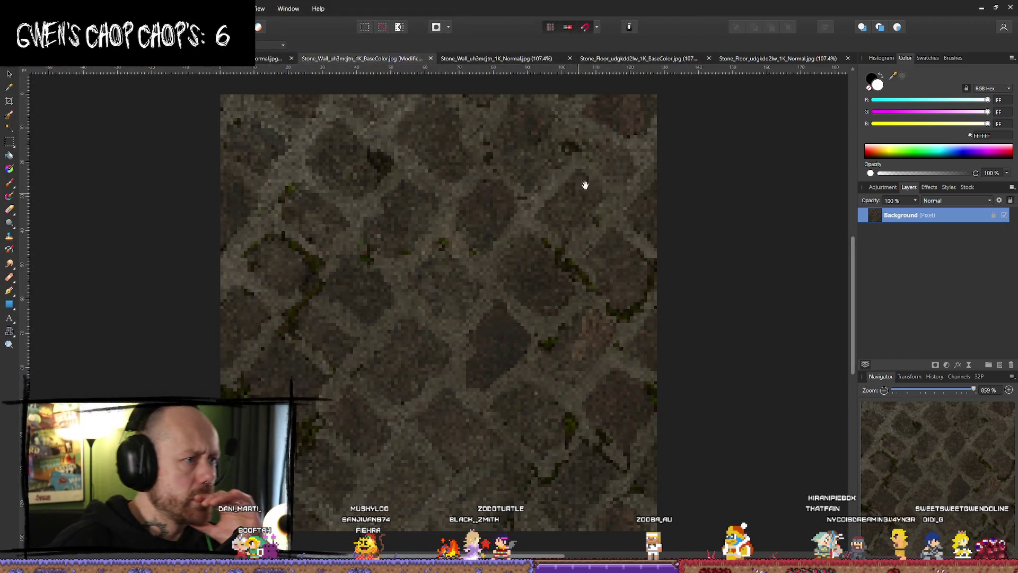
pyautogui.click(535, 60)
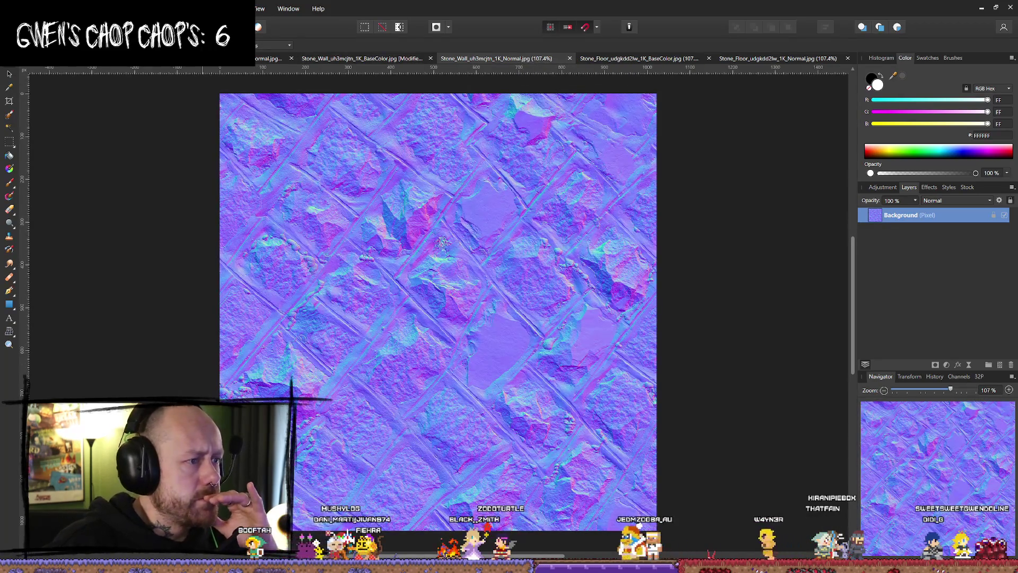
# - Resize the Stone_Wall normal map to 128 px with Nearest Neighbor resampling
pyautogui.click(106, 9)
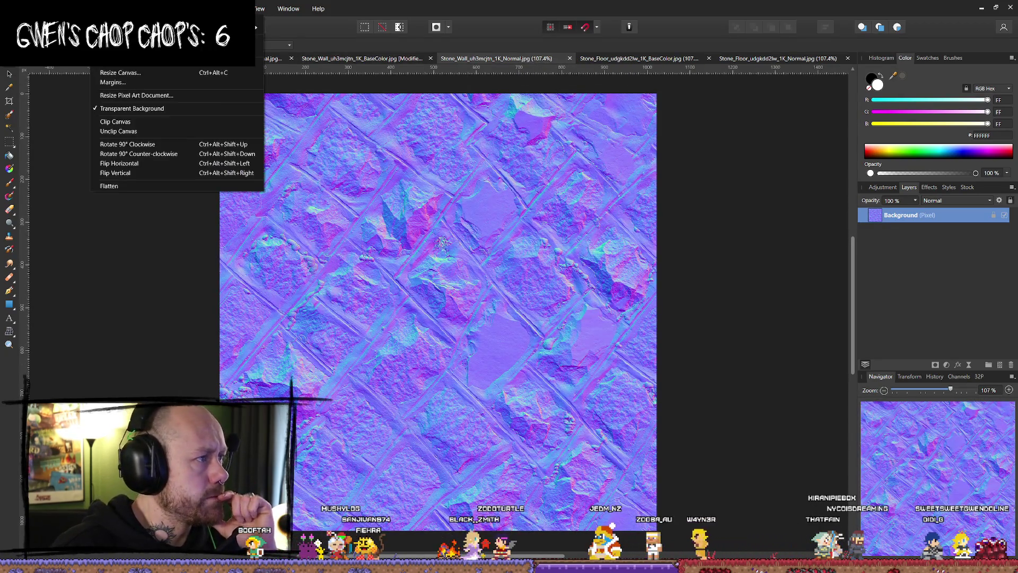
pyautogui.click(151, 63)
pyautogui.doubleClick(507, 249)
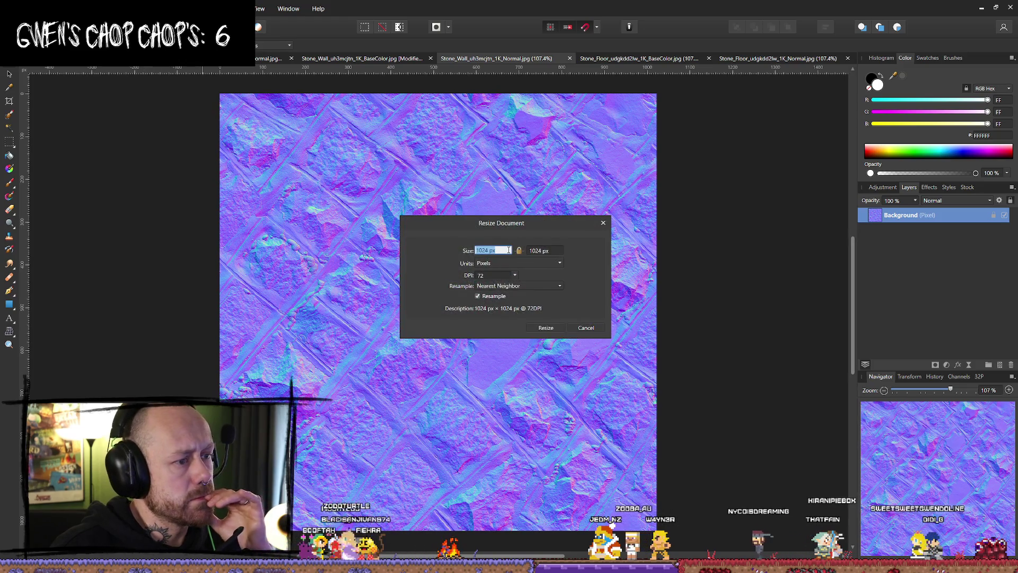
pyautogui.write('128')
pyautogui.press('Tab')
pyautogui.click(513, 286)
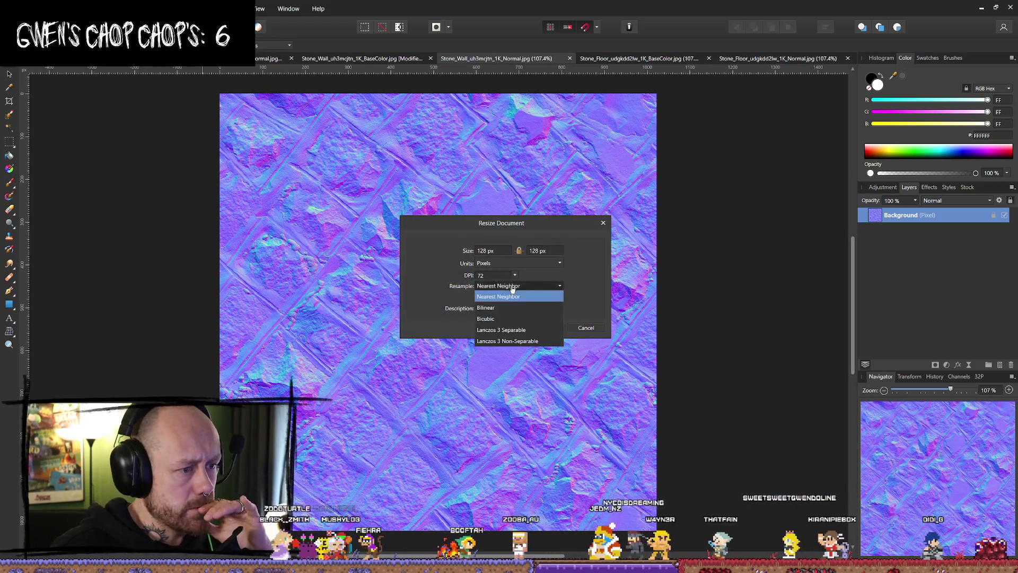
pyautogui.click(508, 294)
pyautogui.click(546, 327)
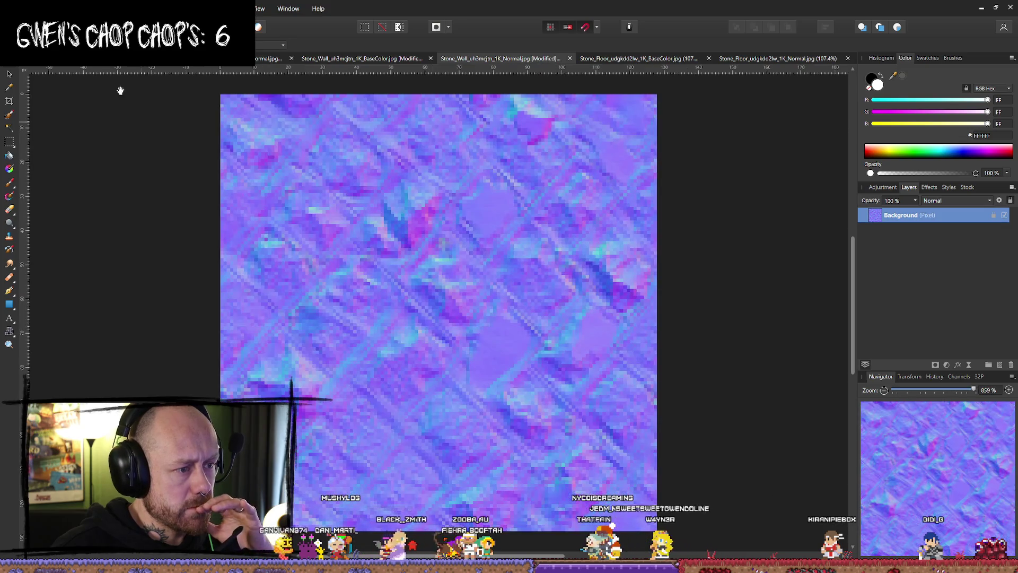
# - Export the normal map as a PNG into the Stone folder, naming it after Stone_Wall2_BaseColor_128.png
pyautogui.click(11, 8)
pyautogui.click(63, 241)
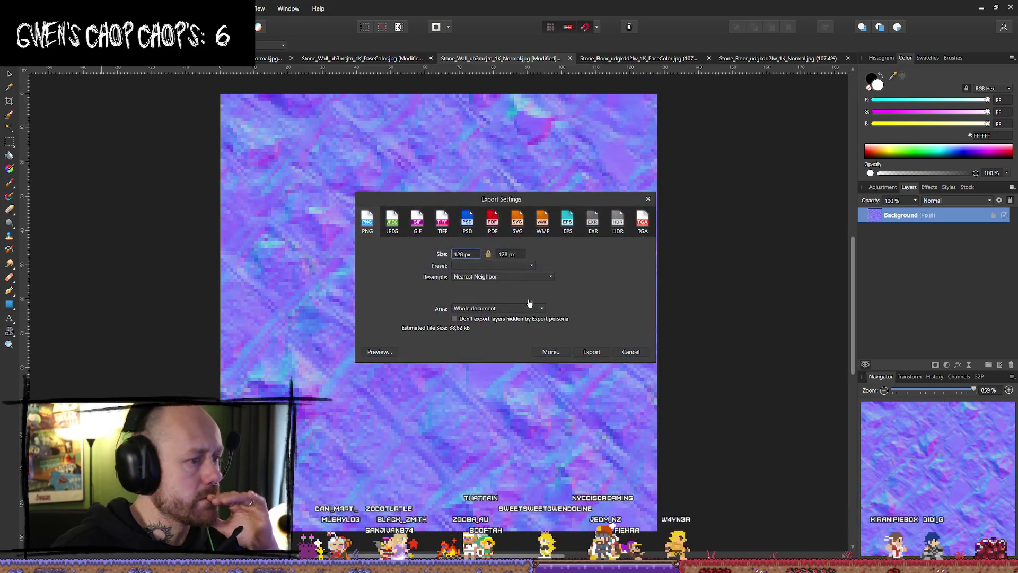
pyautogui.click(590, 352)
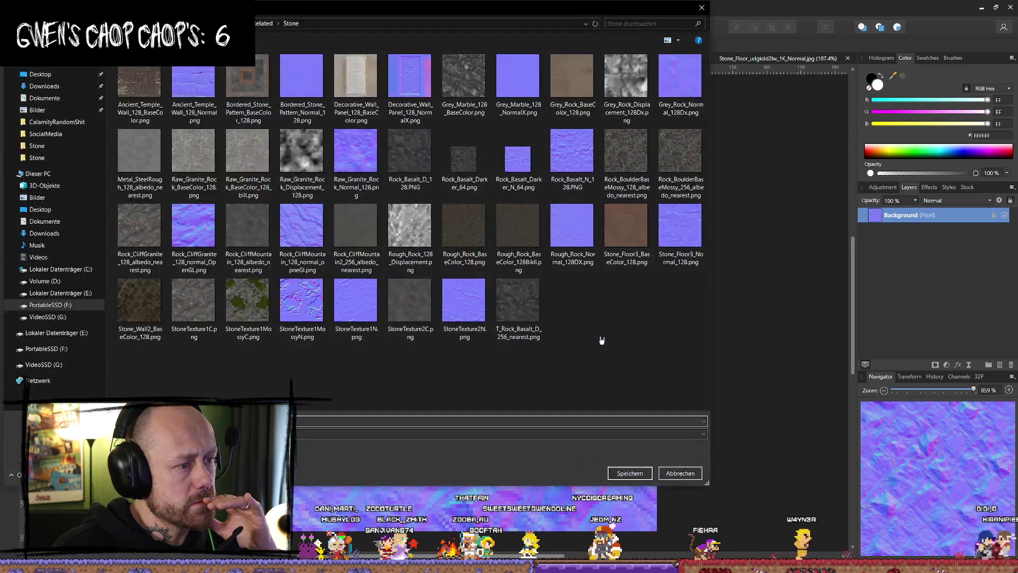
pyautogui.click(681, 470)
pyautogui.click(11, 8)
pyautogui.click(11, 8)
pyautogui.click(11, 9)
pyautogui.click(64, 241)
pyautogui.click(493, 276)
pyautogui.click(474, 299)
pyautogui.click(589, 352)
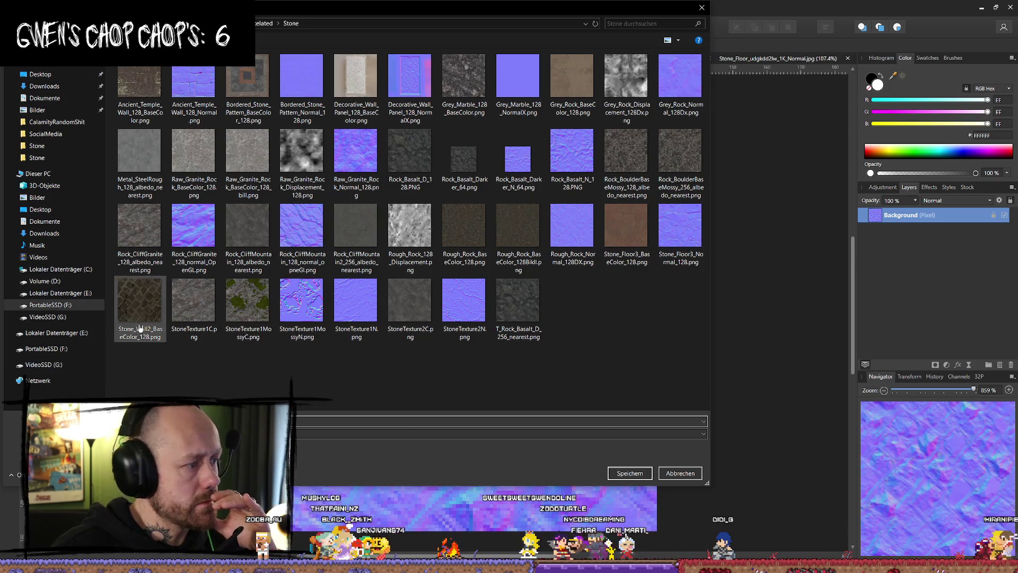
pyautogui.click(140, 305)
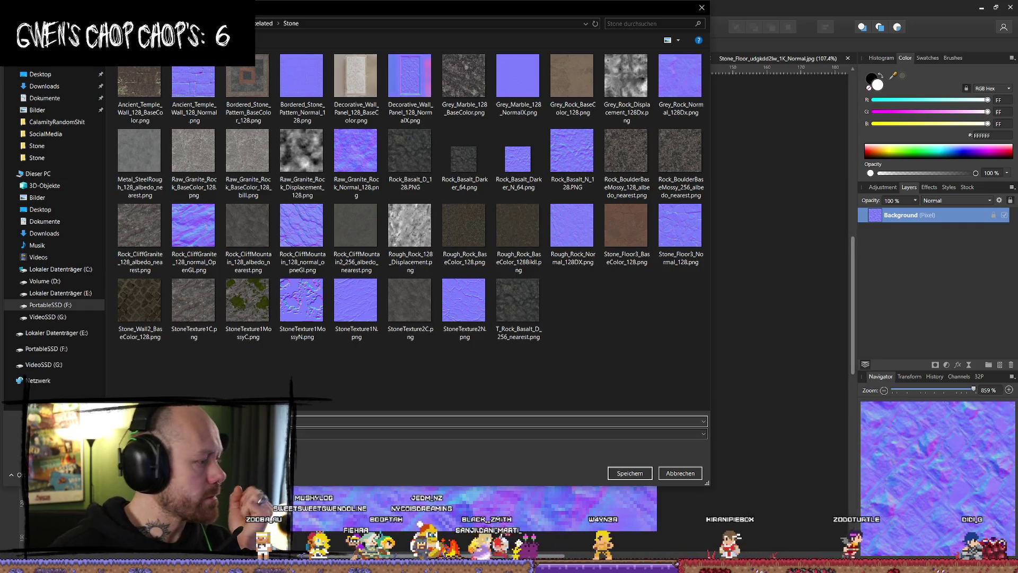
pyautogui.click(636, 473)
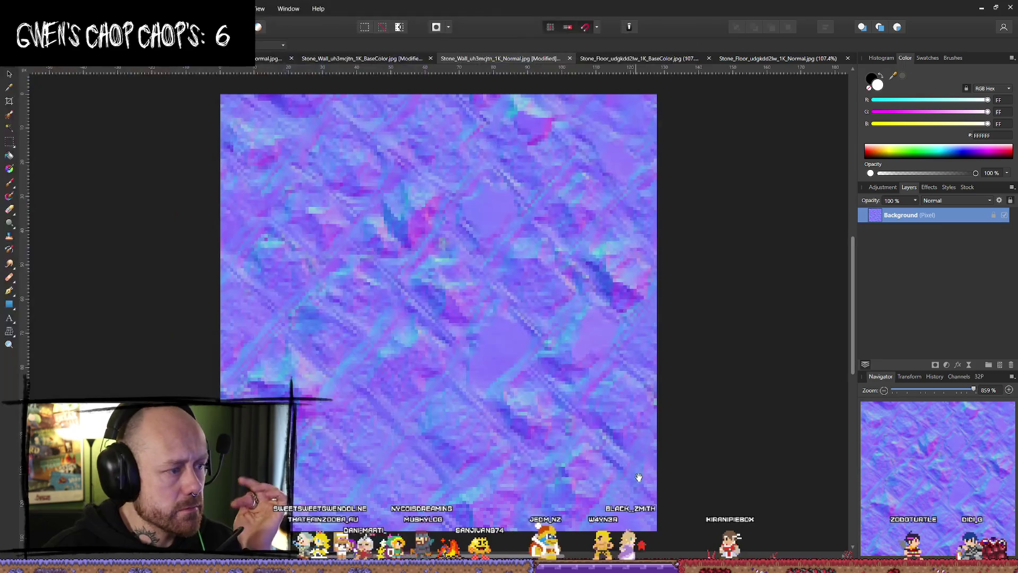
# - Resize the Stone_Floor base colour to 128 px with Nearest Neighbor resampling
pyautogui.click(625, 60)
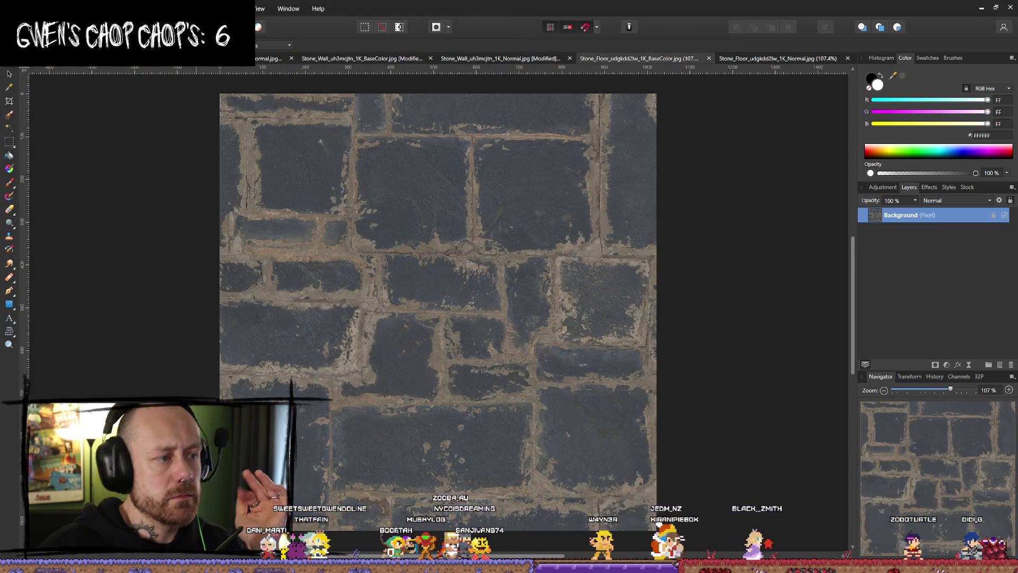
pyautogui.click(106, 9)
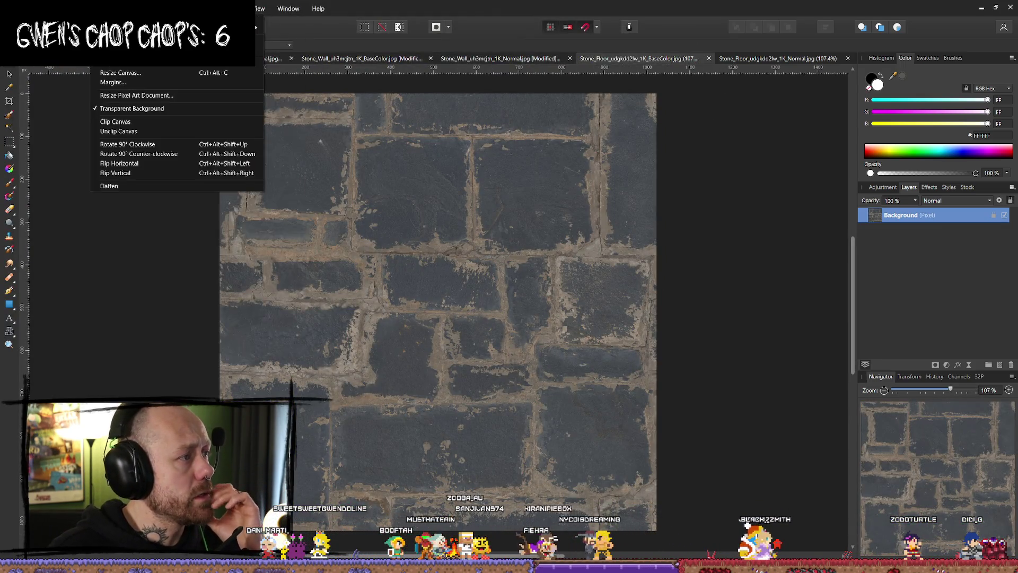
pyautogui.click(128, 68)
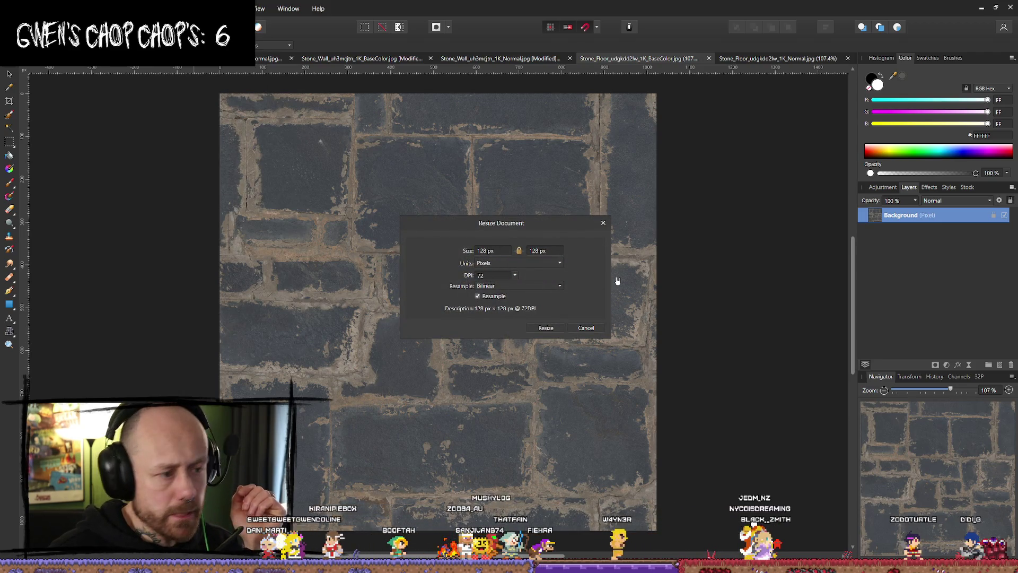
pyautogui.click(530, 286)
pyautogui.click(499, 295)
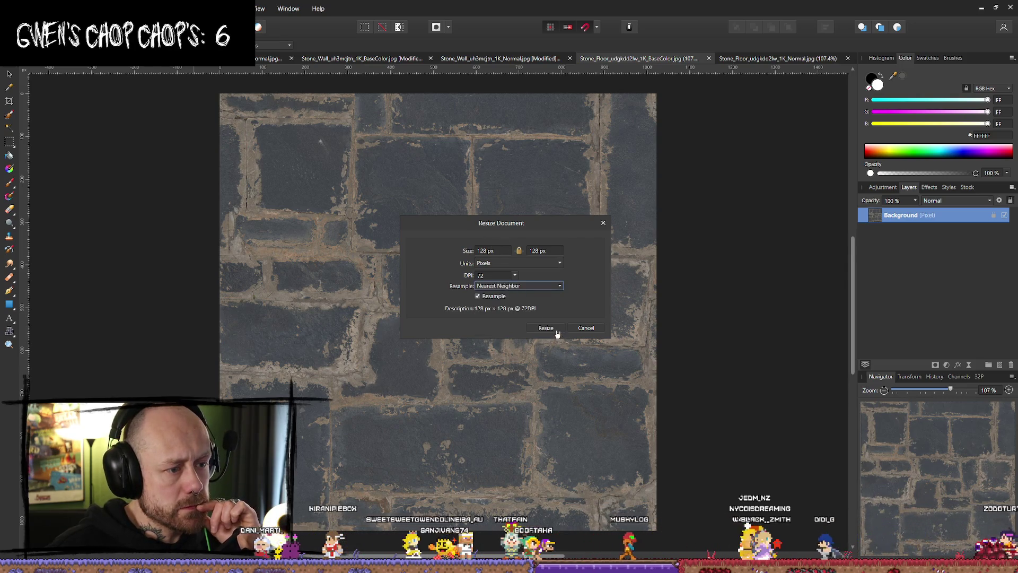
pyautogui.click(557, 333)
# - Export the pixelated floor base colour as a PNG into the Stone folder
pyautogui.click(33, 9)
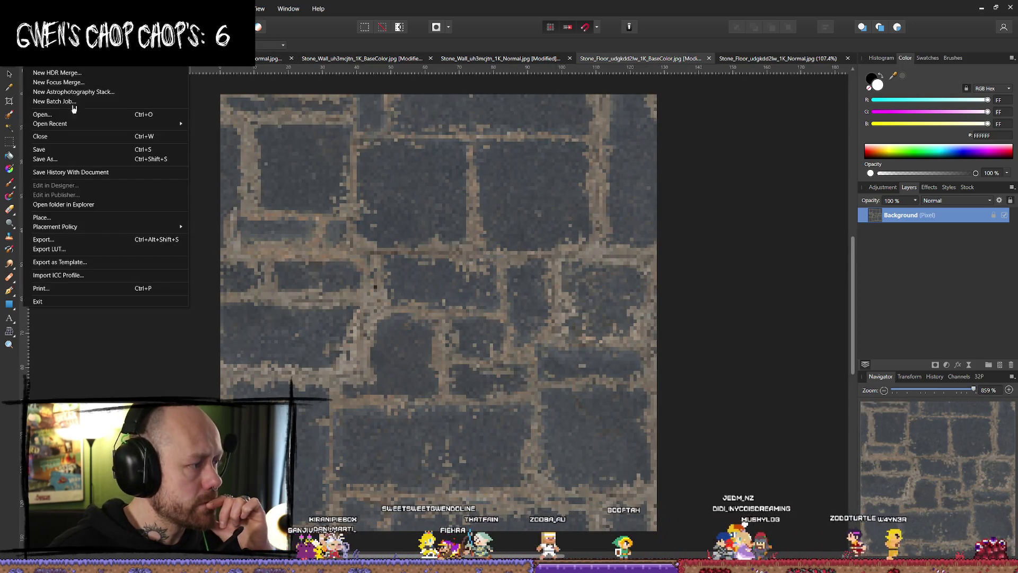
pyautogui.click(43, 239)
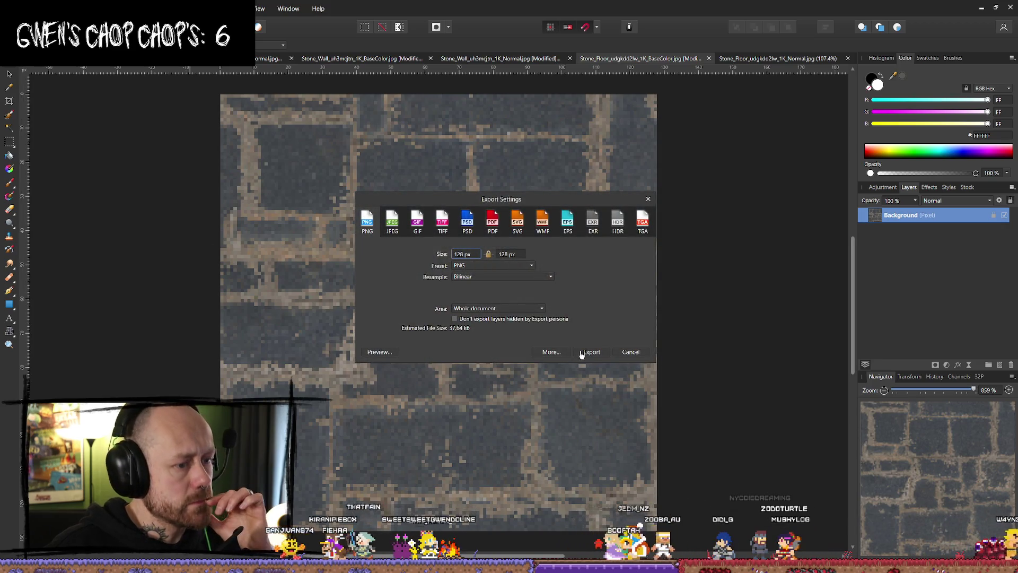
pyautogui.click(582, 353)
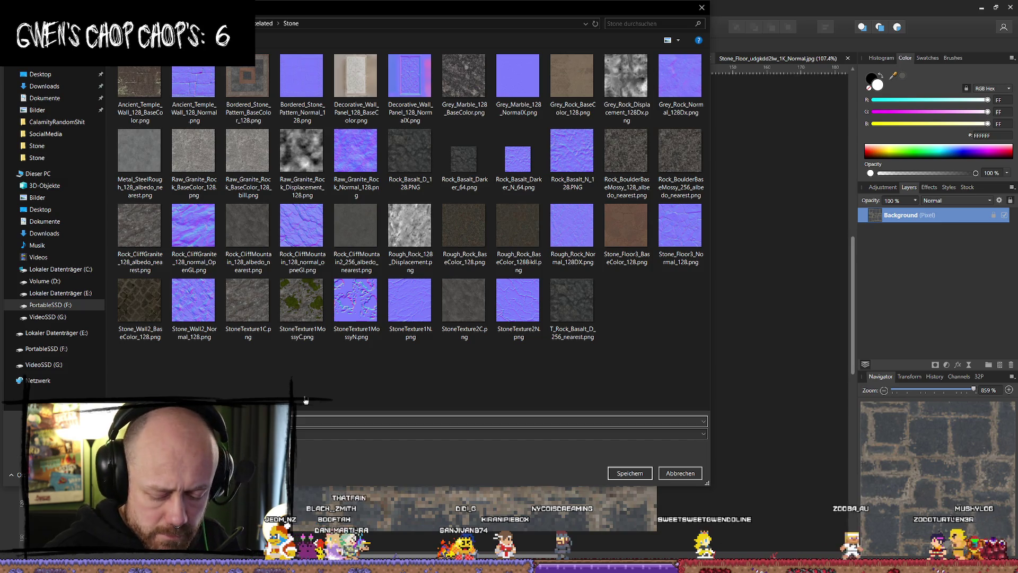
pyautogui.press('Return')
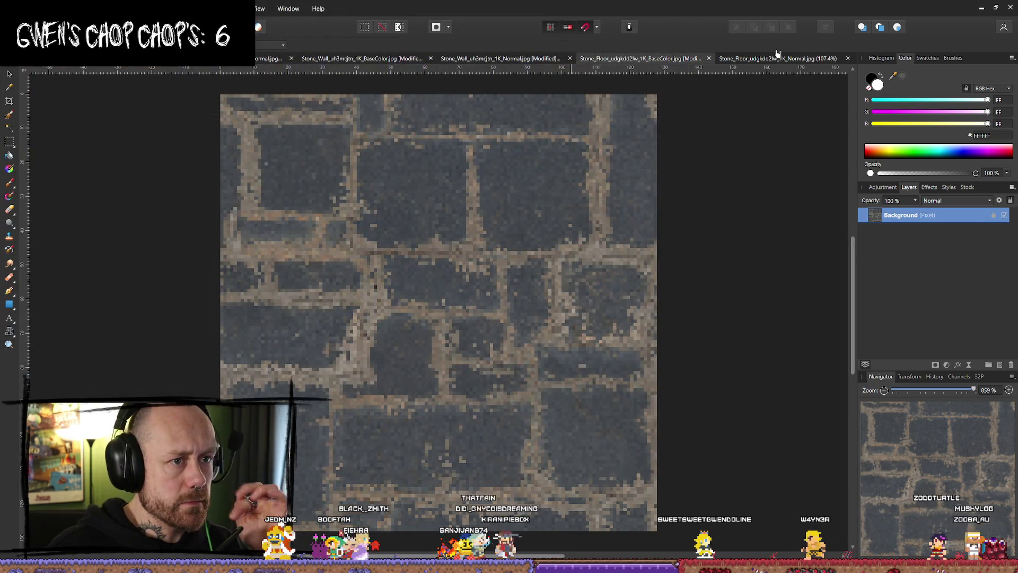
# - Resize the Stone_Floor normal map to 128 px with Bilinear resampling
pyautogui.click(741, 59)
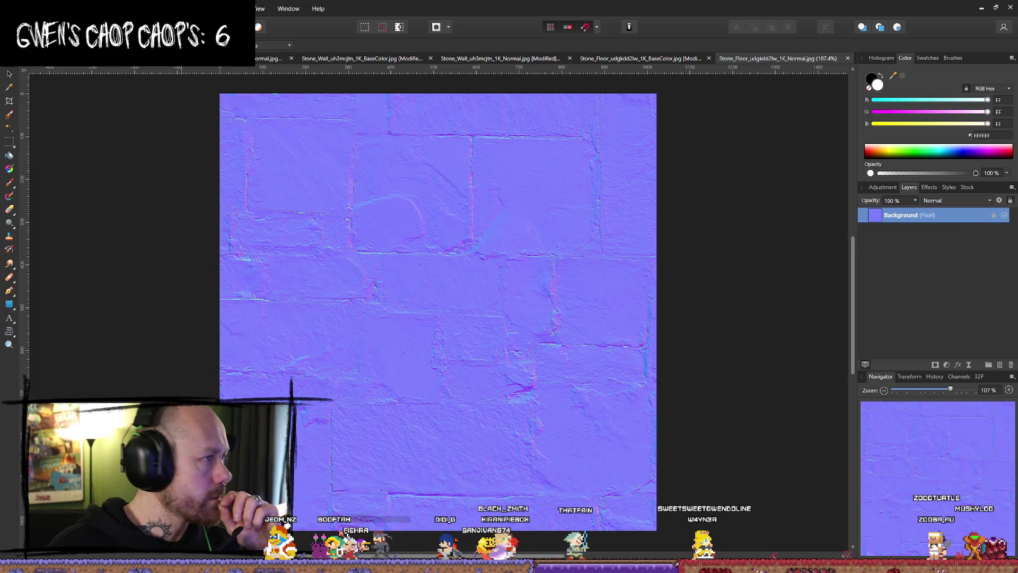
pyautogui.click(107, 9)
pyautogui.click(141, 63)
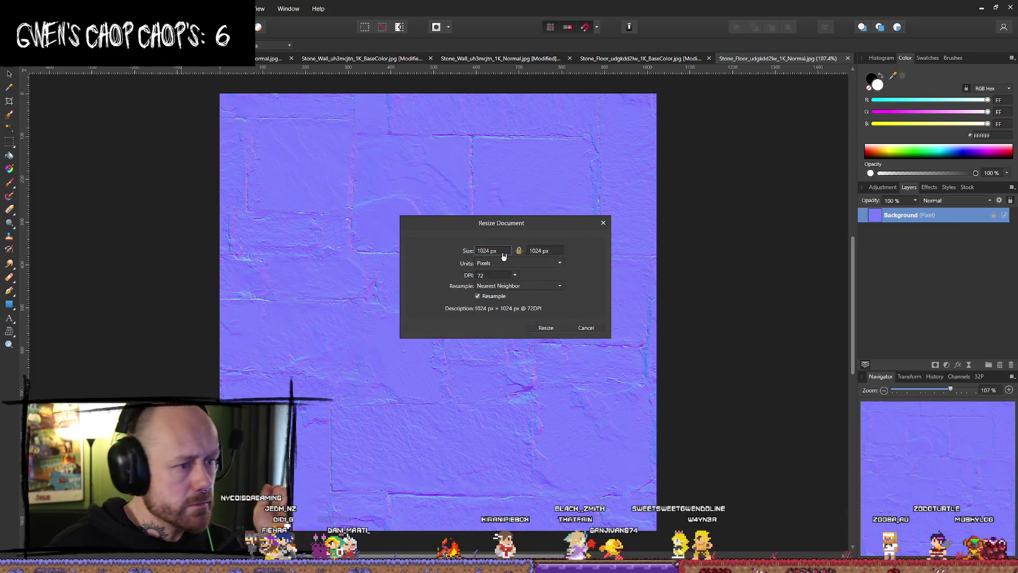
pyautogui.click(547, 288)
pyautogui.click(504, 296)
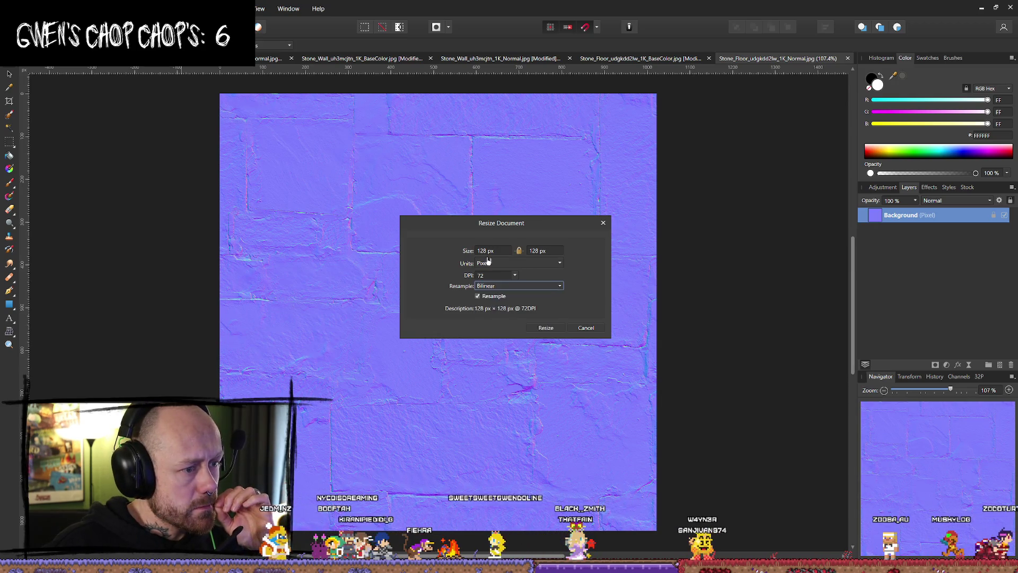
pyautogui.click(546, 328)
# - Export the floor normal map as a PNG into the Stone folder, named after the base colour file
pyautogui.click(53, 9)
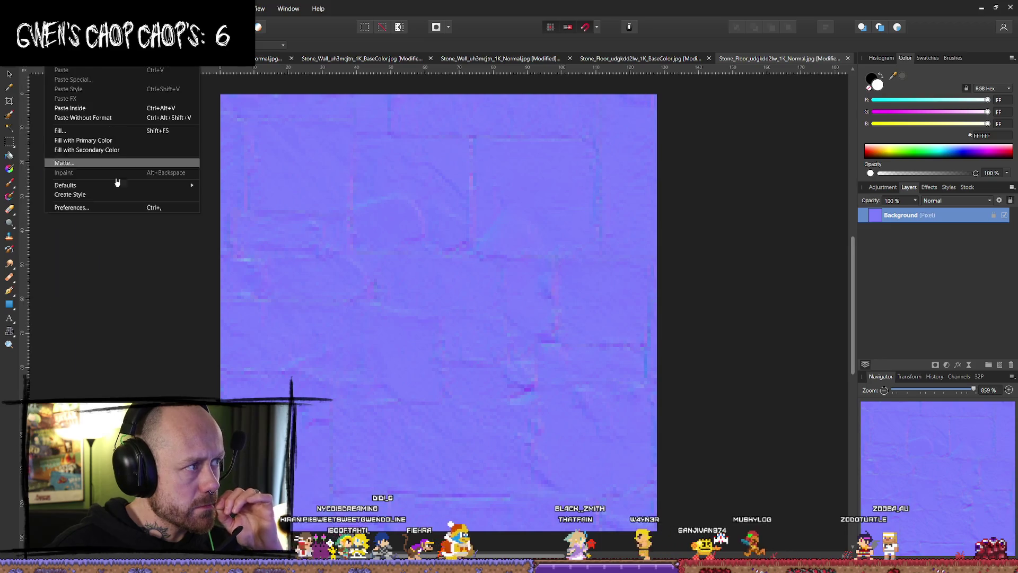
pyautogui.click(60, 245)
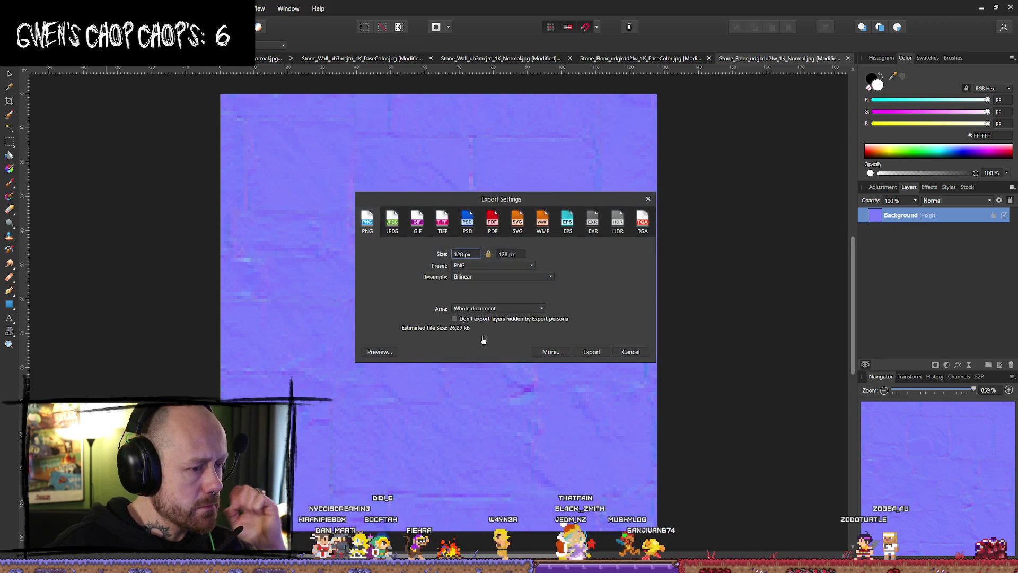
pyautogui.click(591, 353)
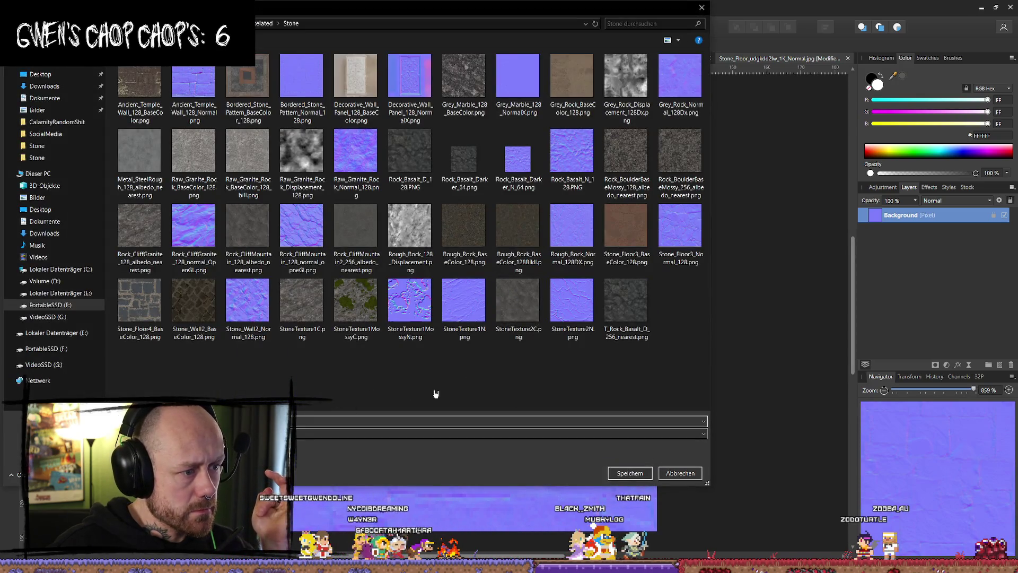
pyautogui.click(139, 302)
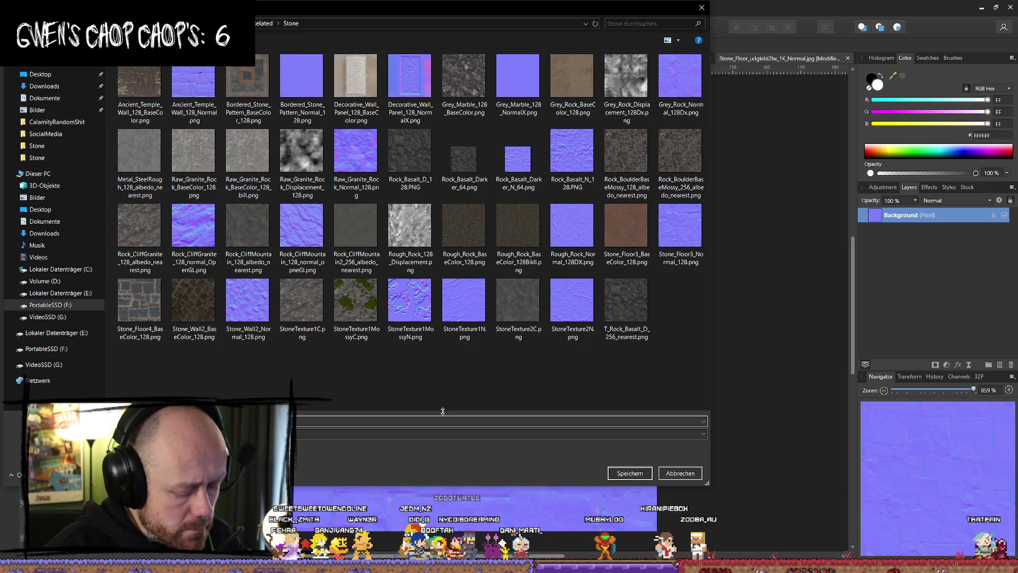
pyautogui.press('Escape')
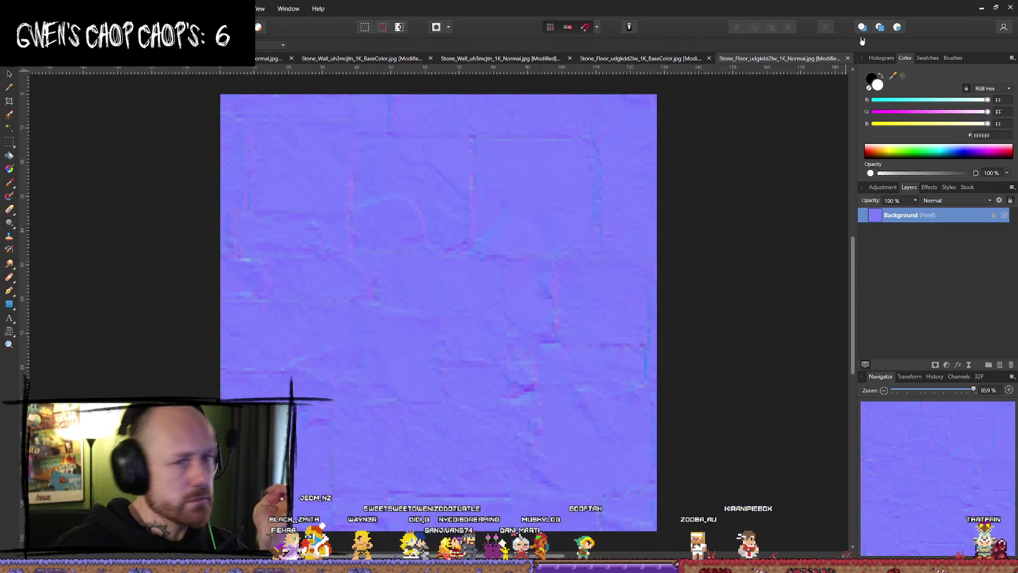
pyautogui.click(983, 8)
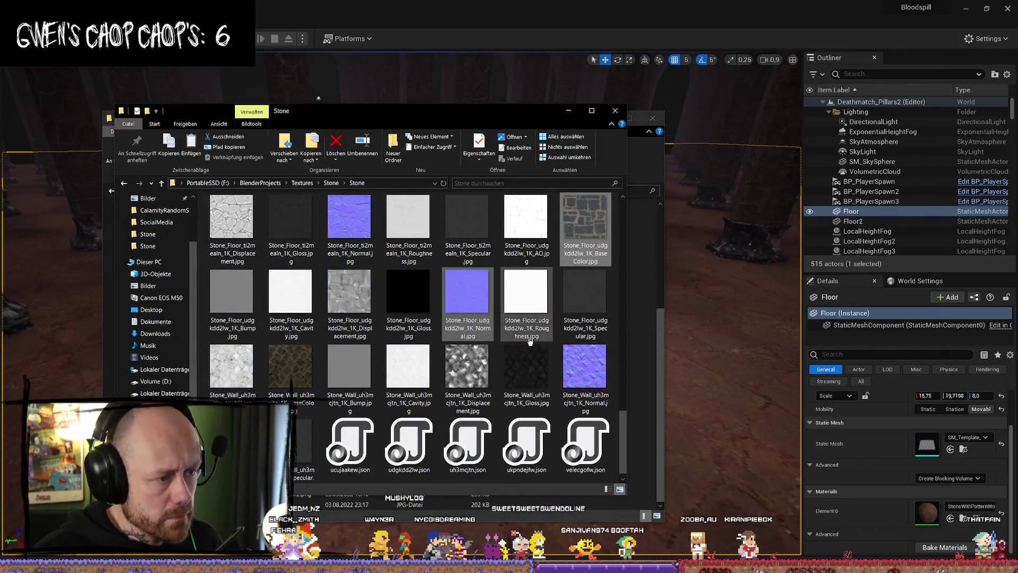
# - Browse to Textures\Pixelated\Stone and select the new Stone_Wall2_Normal_128.png
pyautogui.click(568, 113)
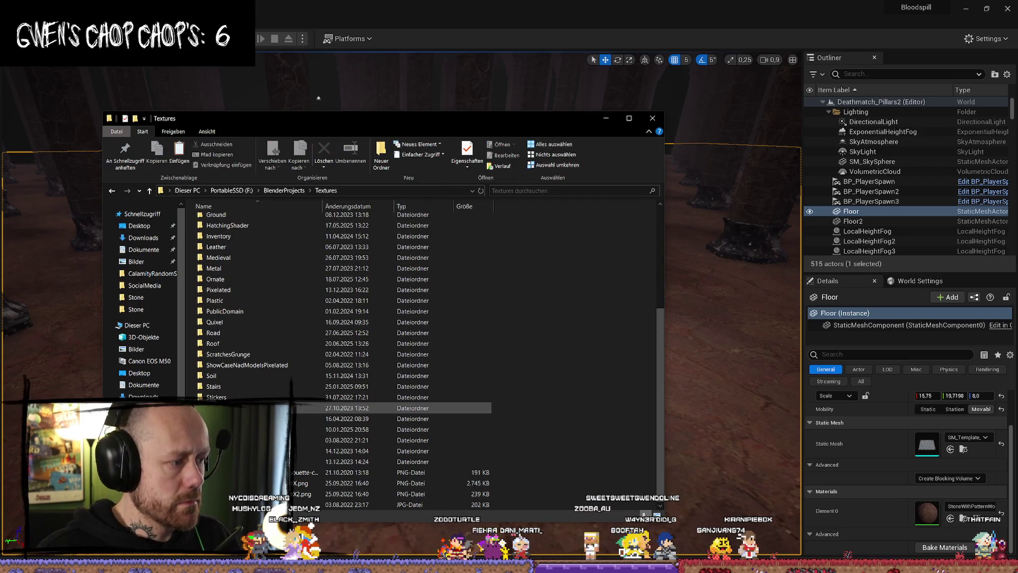
pyautogui.doubleClick(285, 291)
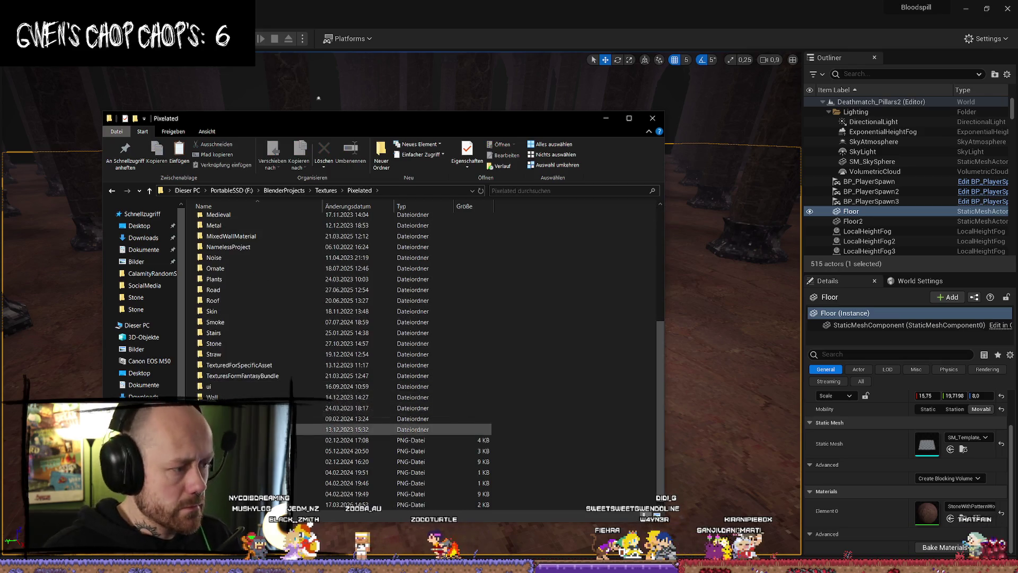
pyautogui.doubleClick(270, 345)
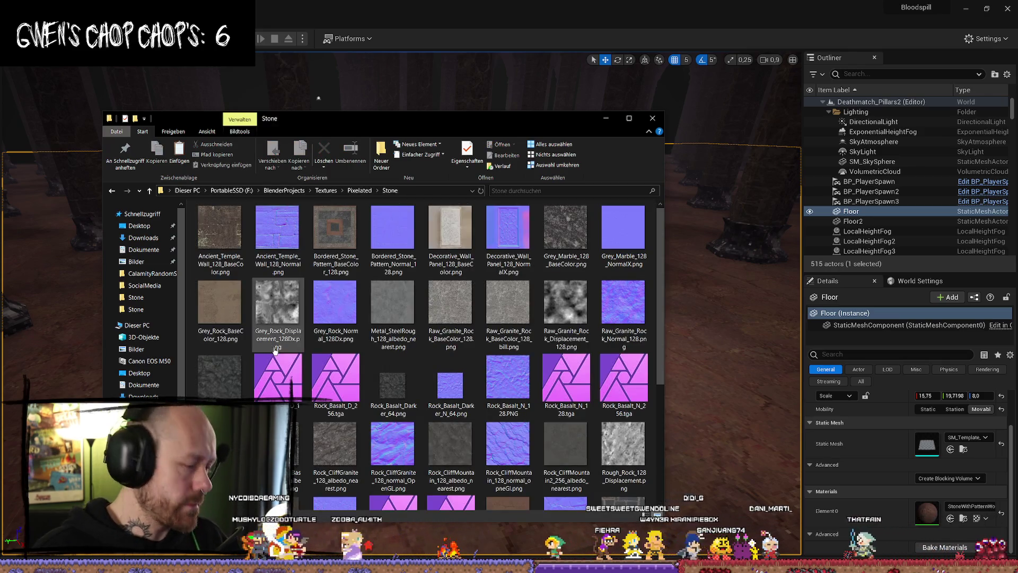
pyautogui.scroll(-3, 566, 318)
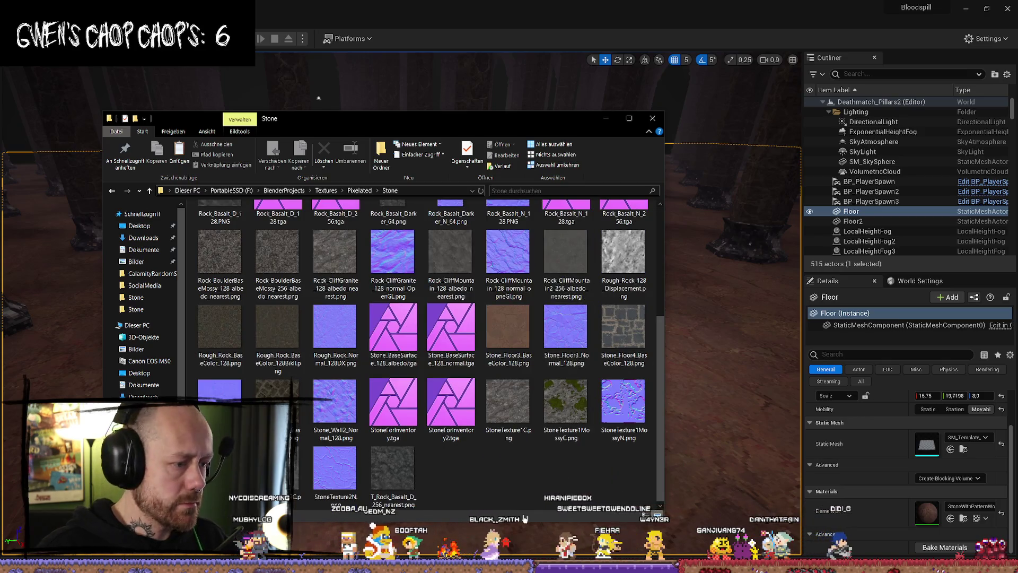
pyautogui.click(333, 410)
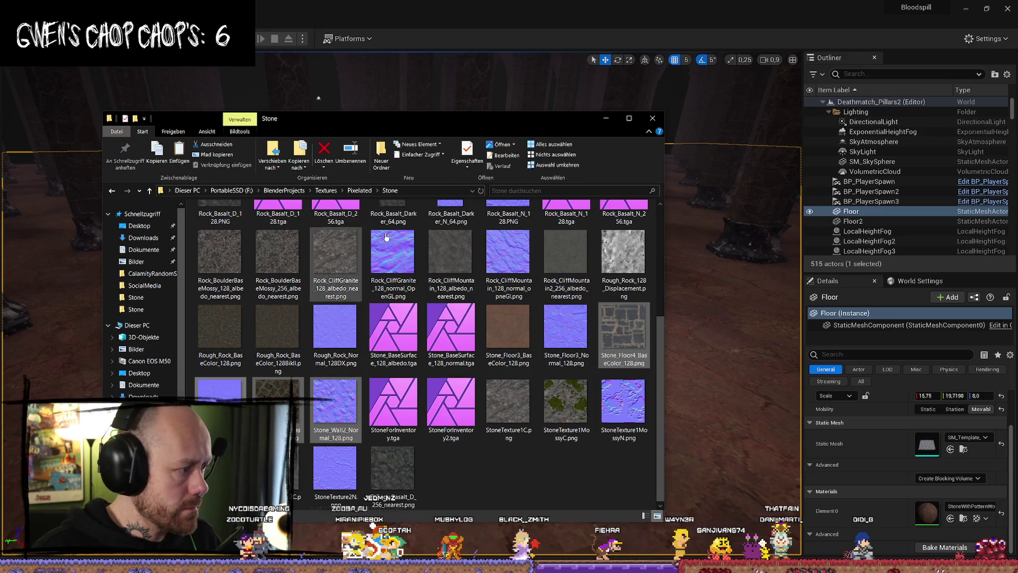
pyautogui.hotkey('alt', 'Tab')
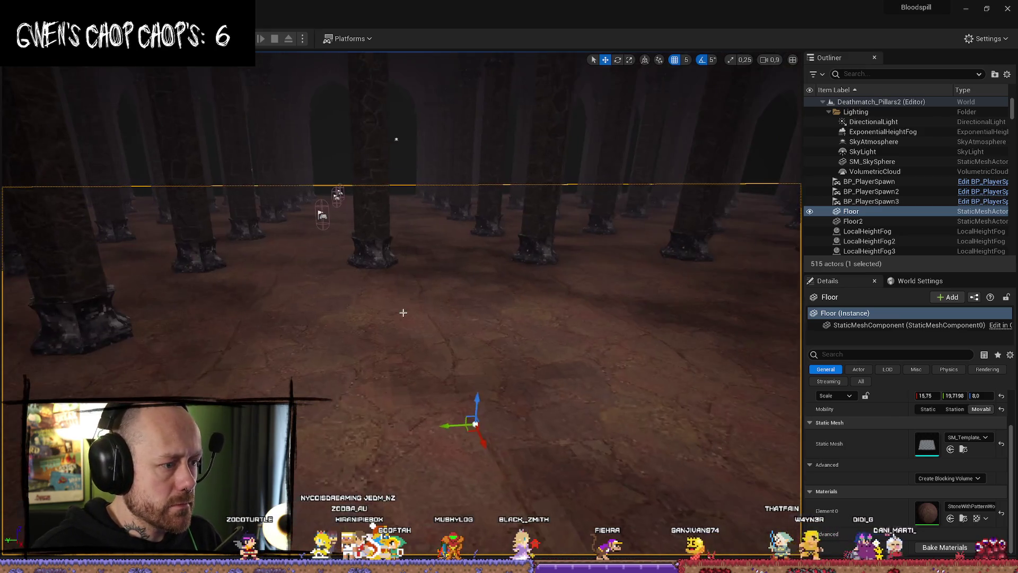
# - Maximize the StoneWithPatternWorldAlignNoiseMat5 editor and select the Stone_Wall2 textures in MyTextures\Walls
pyautogui.hotkey('ctrl', 'space')
pyautogui.hotkey('ctrl', 'space')
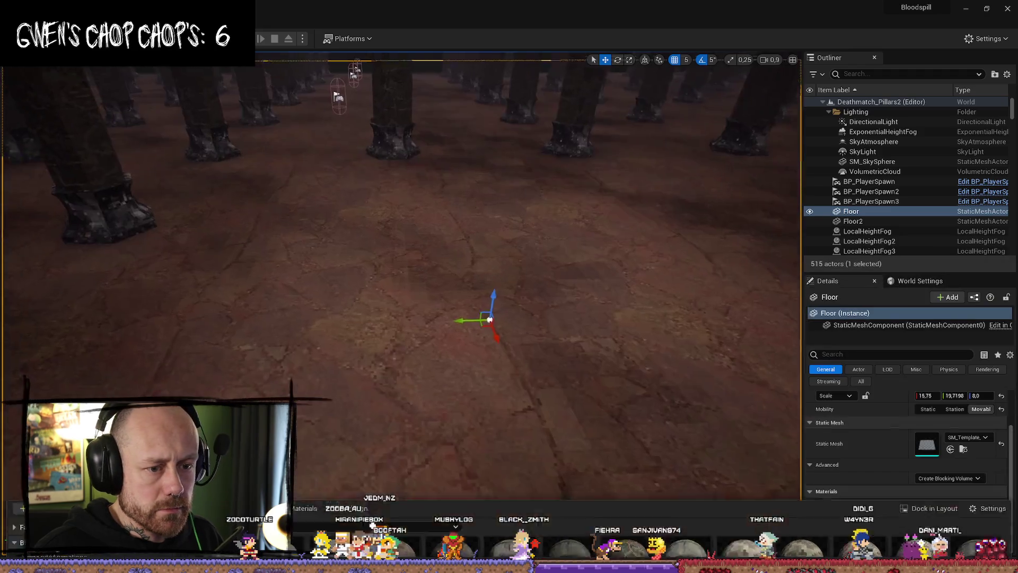
pyautogui.hotkey('ctrl', 'space')
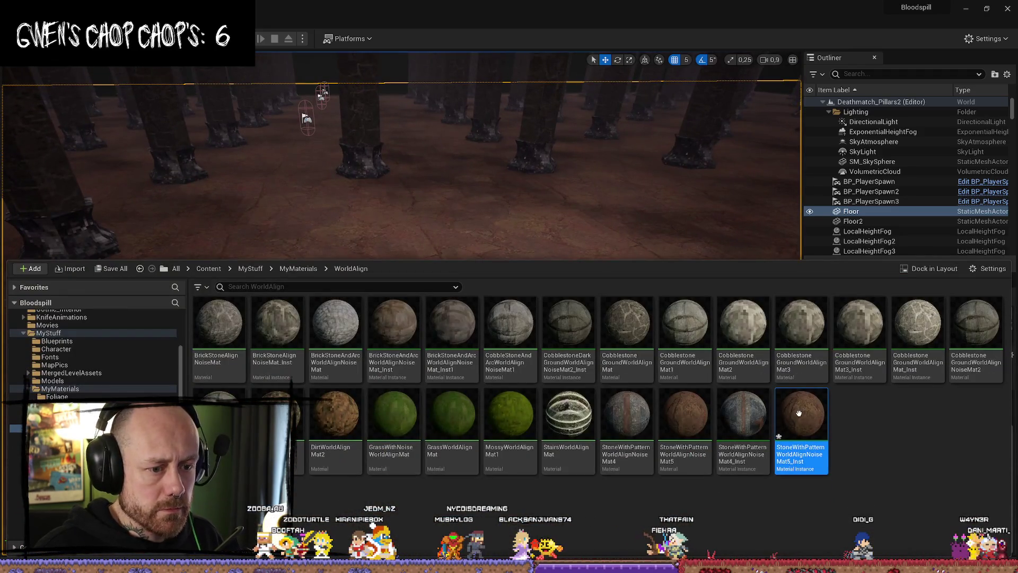
pyautogui.hotkey('ctrl', 'space')
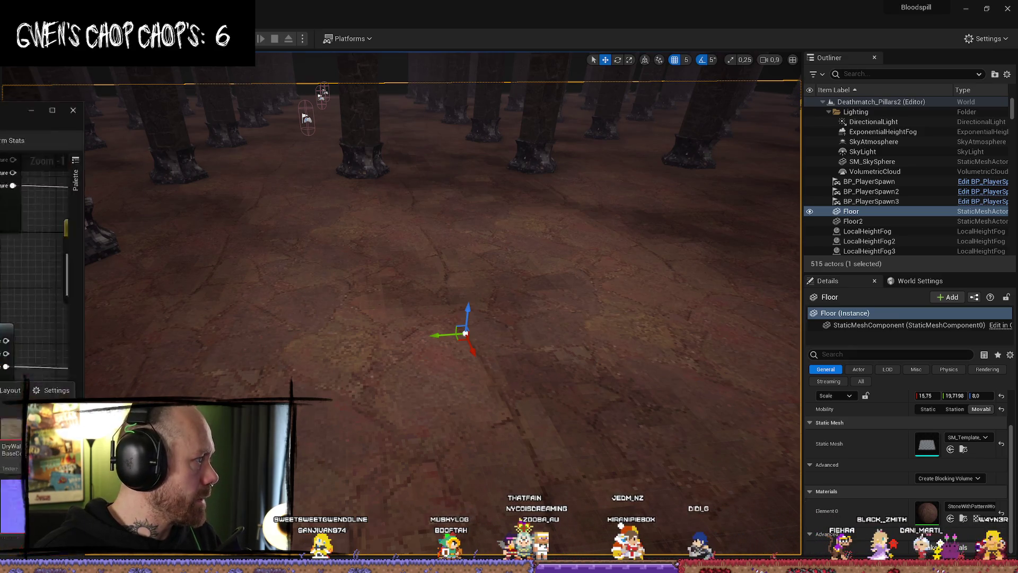
pyautogui.hotkey('alt', 'Tab')
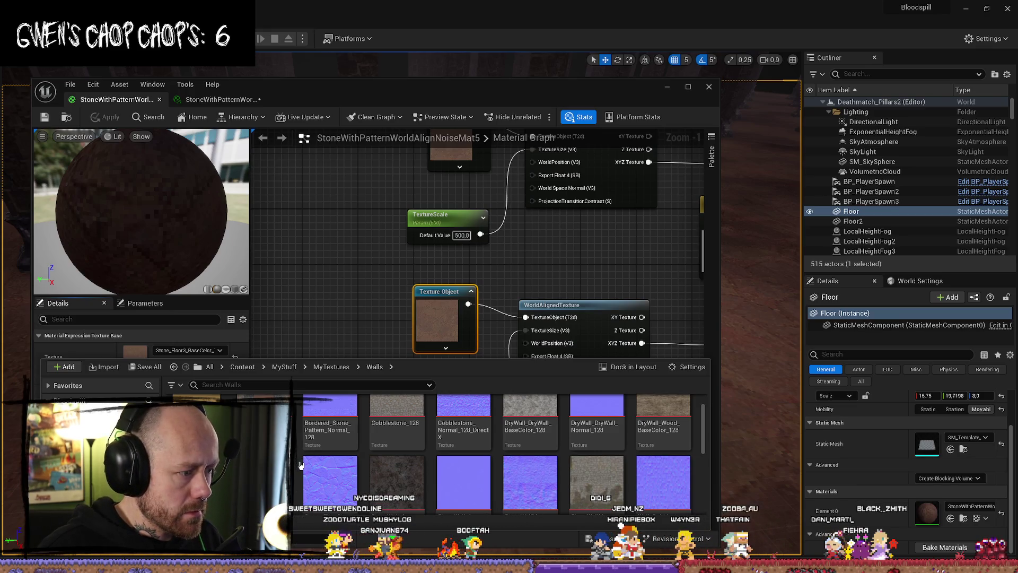
pyautogui.click(696, 87)
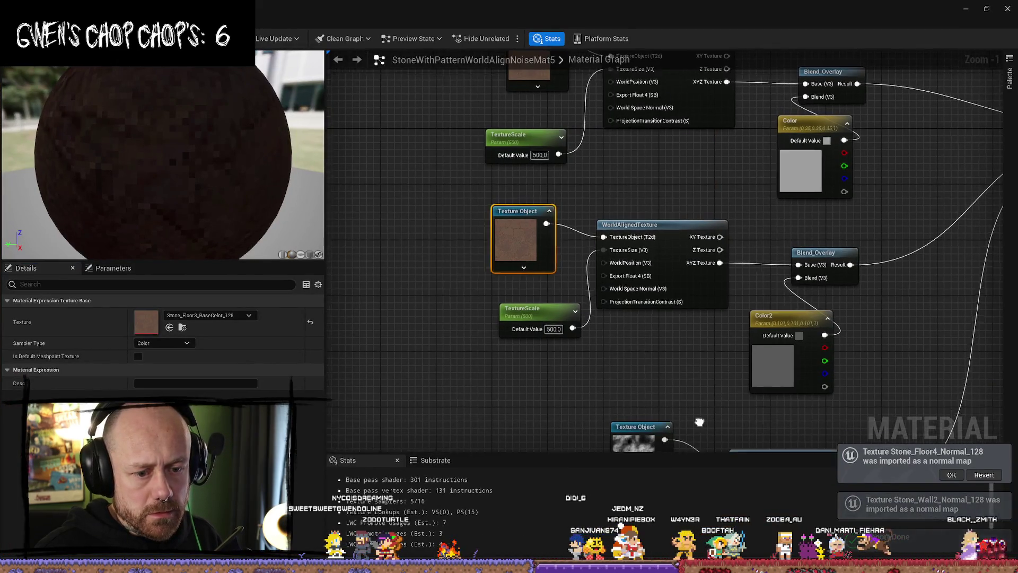
pyautogui.hotkey('ctrl', 'space')
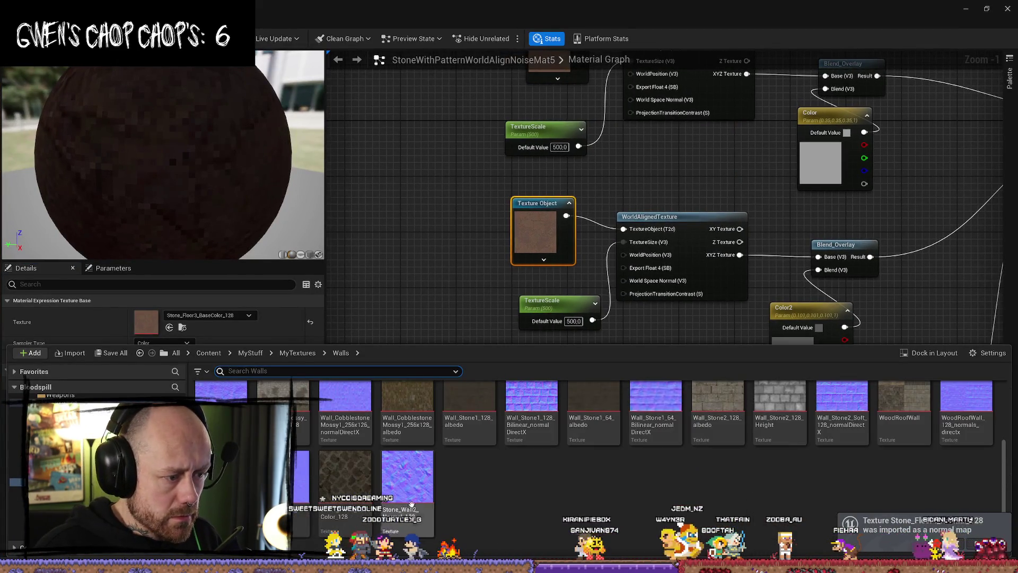
pyautogui.moveTo(443, 486); pyautogui.dragTo(344, 478)
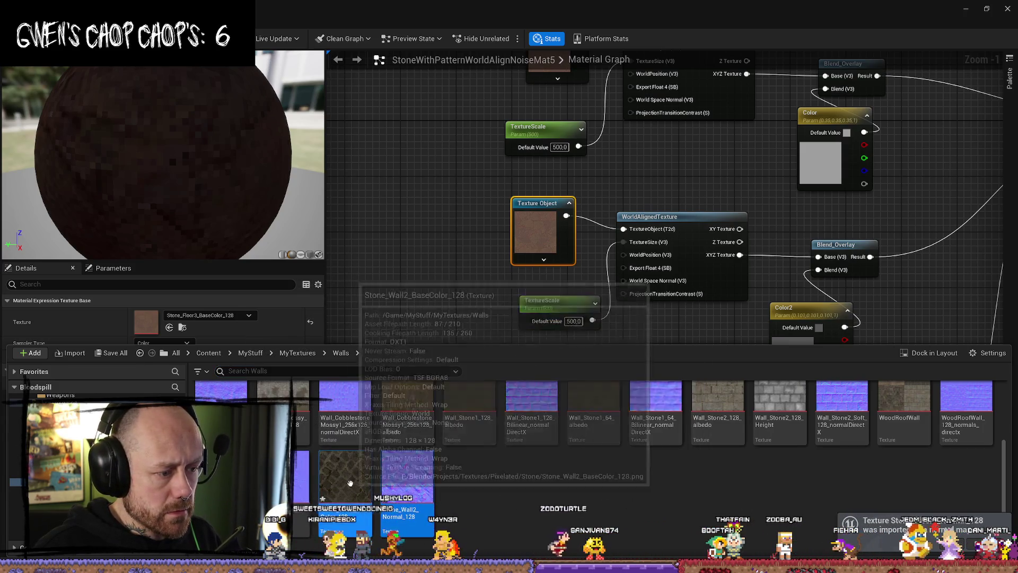
# - Set Filter to Nearest on the four Stone_Wall2 and Stone_Floor4 textures in the Property Matrix, save them, and return to the material graph
pyautogui.rightClick(281, 485)
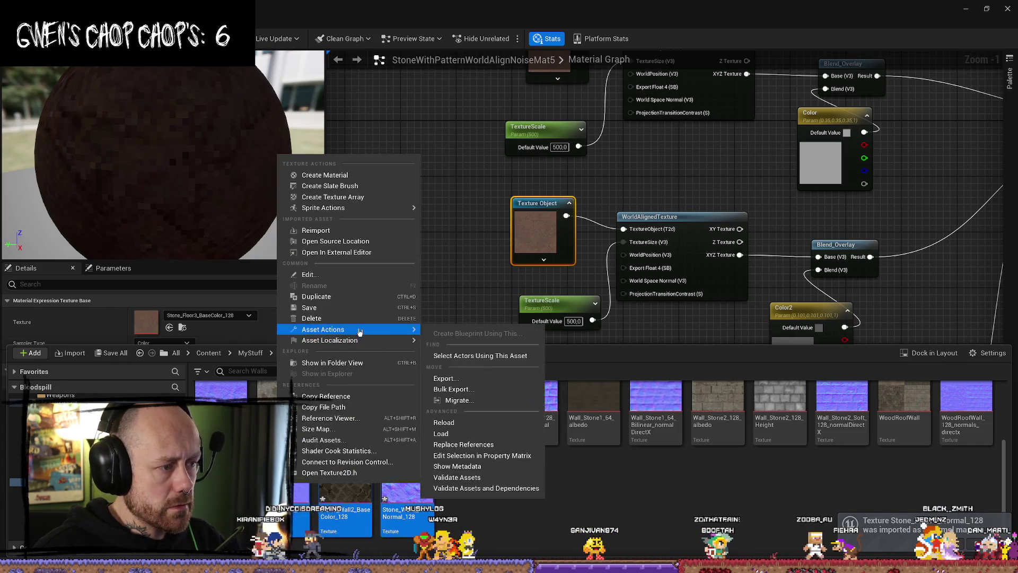
pyautogui.moveTo(371, 330)
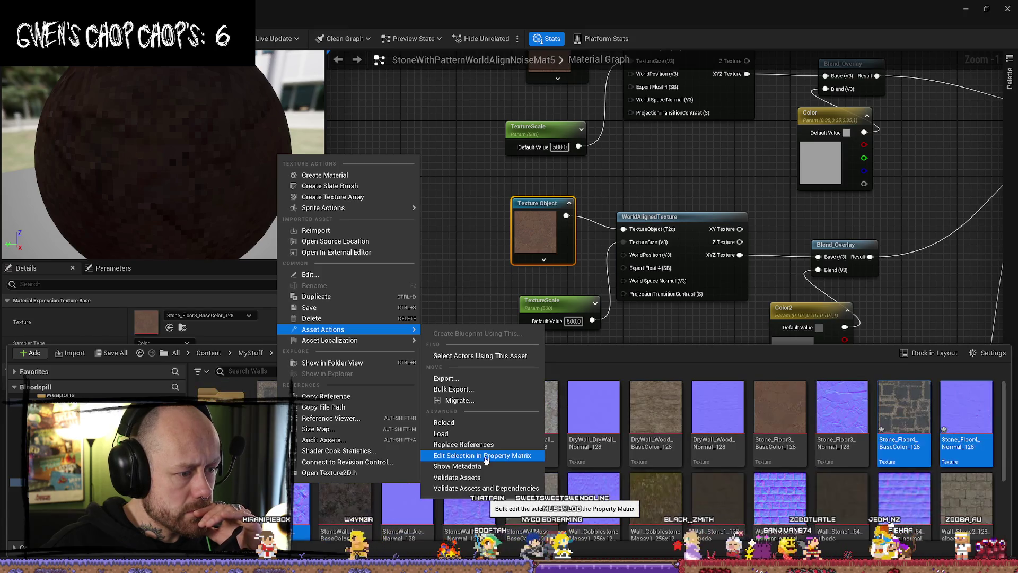
pyautogui.click(512, 457)
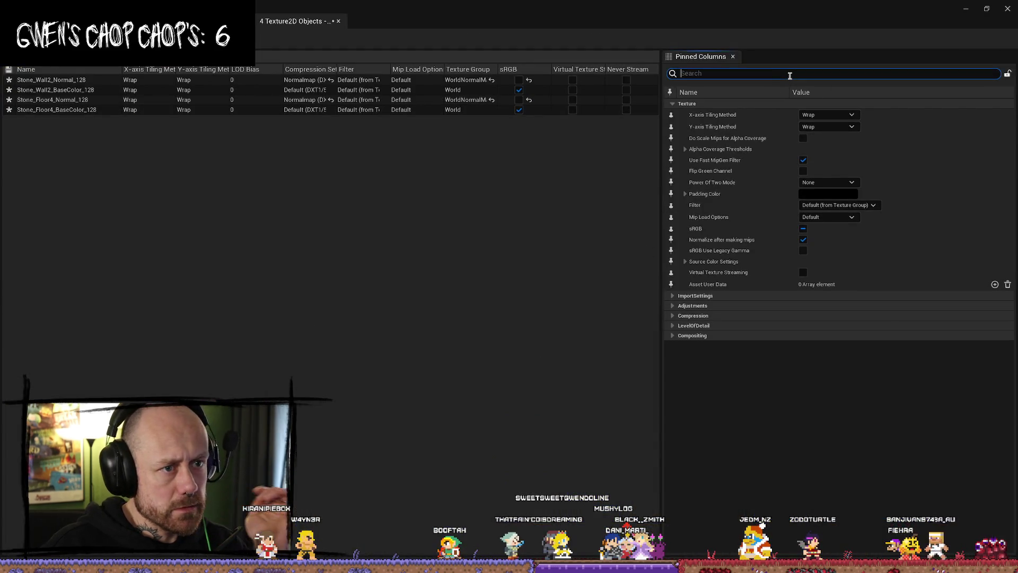
pyautogui.write('filter')
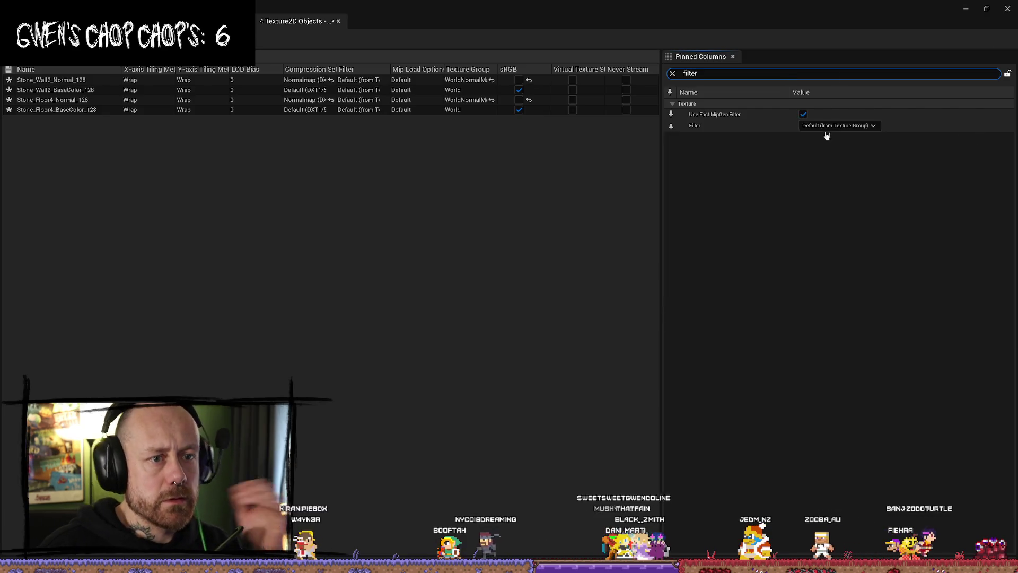
pyautogui.click(833, 128)
pyautogui.click(830, 136)
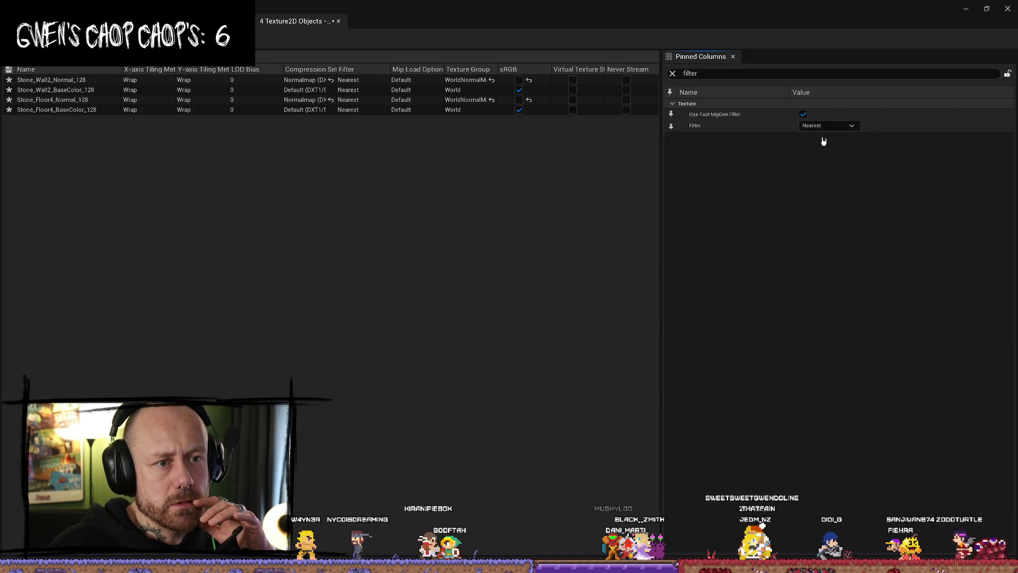
pyautogui.hotkey('ctrl', 's')
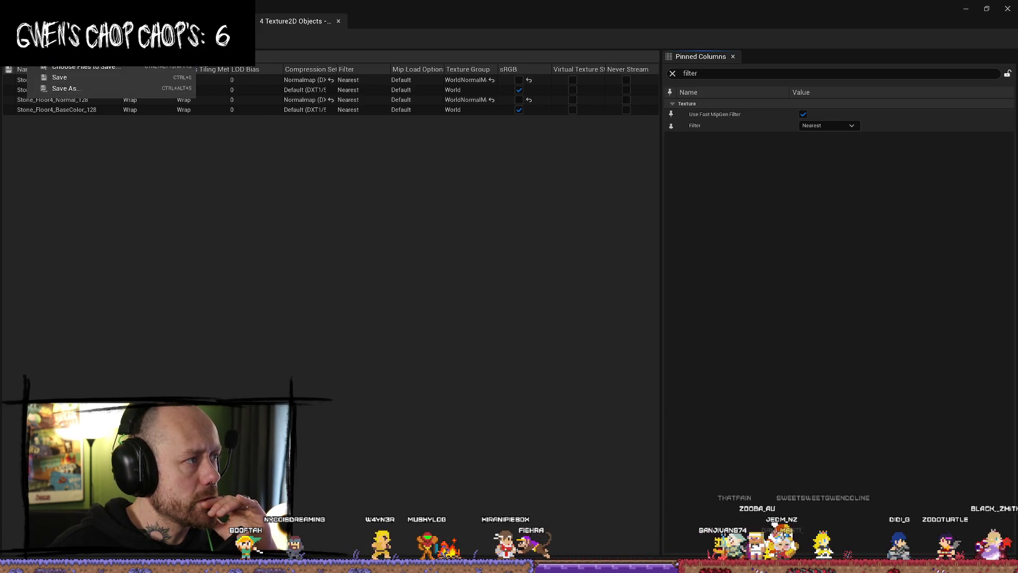
pyautogui.hotkey('alt', 'Tab')
pyautogui.hotkey('alt', 'Tab')
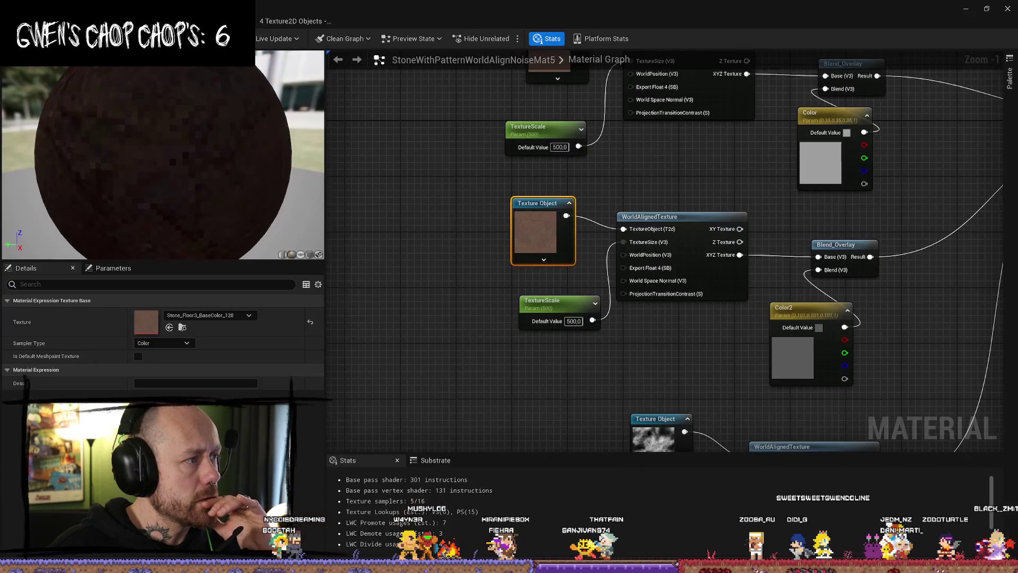
pyautogui.hotkey('alt', 'Tab')
pyautogui.hotkey('alt', 'Tab')
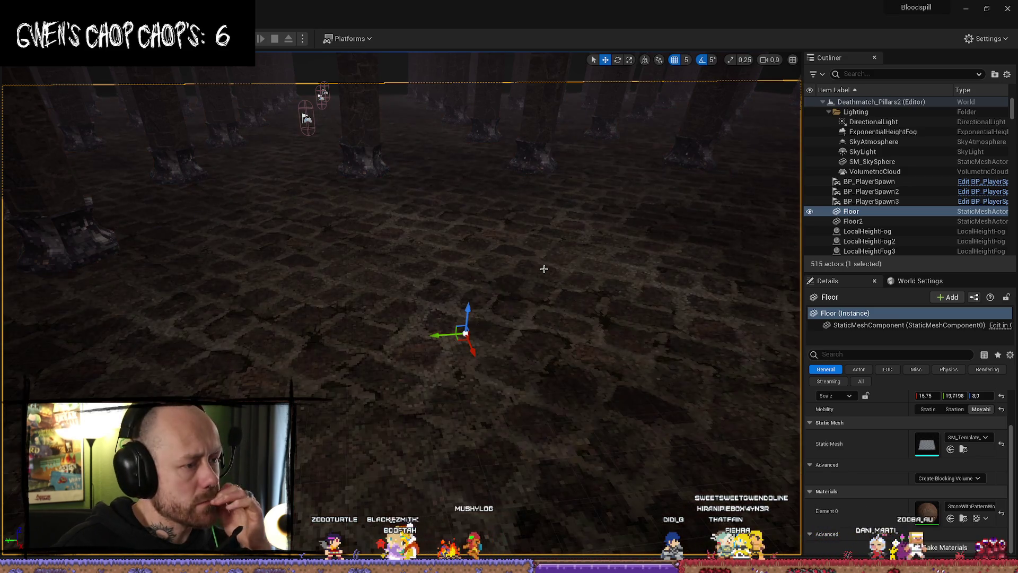
# - Fly the camera up to a level view of the pillars, then swoop down toward the pixelated floor
pyautogui.moveTo(465, 334)
pyautogui.mouseDown()
pyautogui.moveTo(445, 297)
pyautogui.moveTo(102, 204)
pyautogui.moveTo(23, 227)
pyautogui.moveTo(270, 237)
pyautogui.moveTo(409, 198)
pyautogui.moveTo(421, 172)
pyautogui.mouseUp()
pyautogui.scroll(-2, 270, 236)
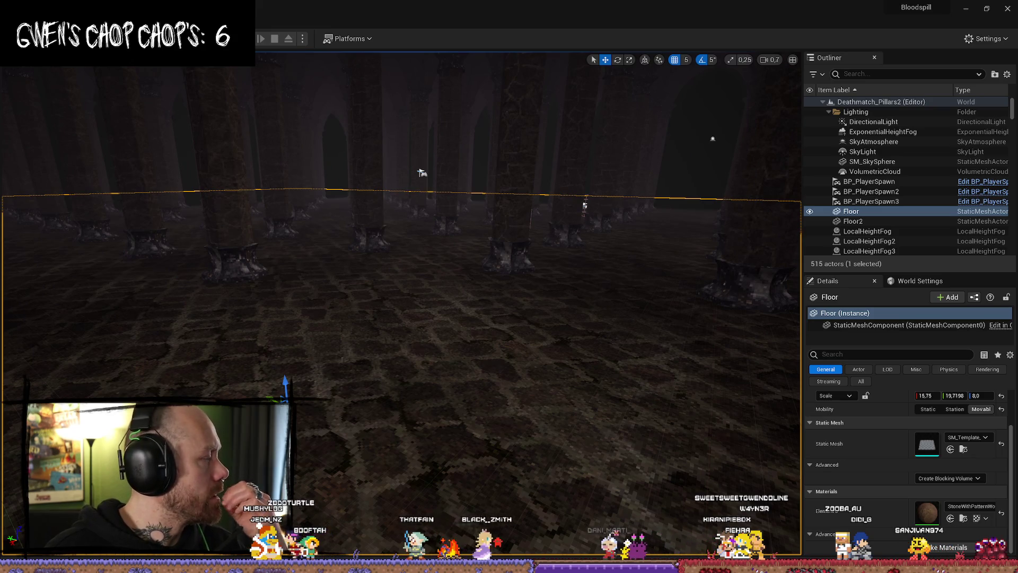
pyautogui.moveTo(472, 395)
pyautogui.mouseDown()
pyautogui.moveTo(491, 373)
pyautogui.moveTo(491, 414)
pyautogui.moveTo(491, 366)
pyautogui.moveTo(506, 360)
pyautogui.moveTo(477, 395)
pyautogui.moveTo(455, 376)
pyautogui.mouseUp()
# - Raise the camera from the floor to a level view of the pillars and save all with Ctrl+S
pyautogui.scroll(1, 491, 366)
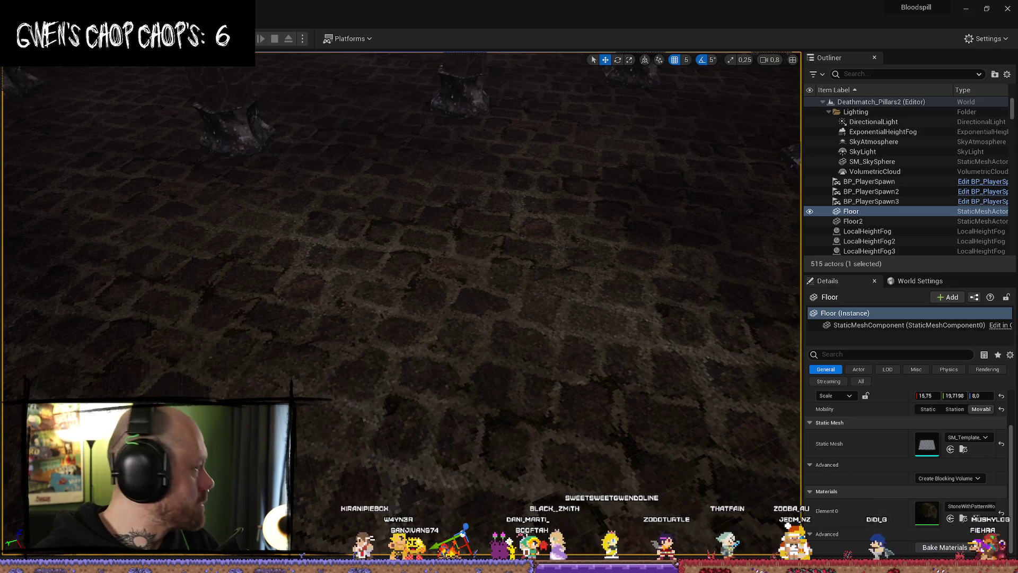
pyautogui.moveTo(400, 297)
pyautogui.mouseDown()
pyautogui.moveTo(401, 276)
pyautogui.moveTo(371, 254)
pyautogui.mouseUp()
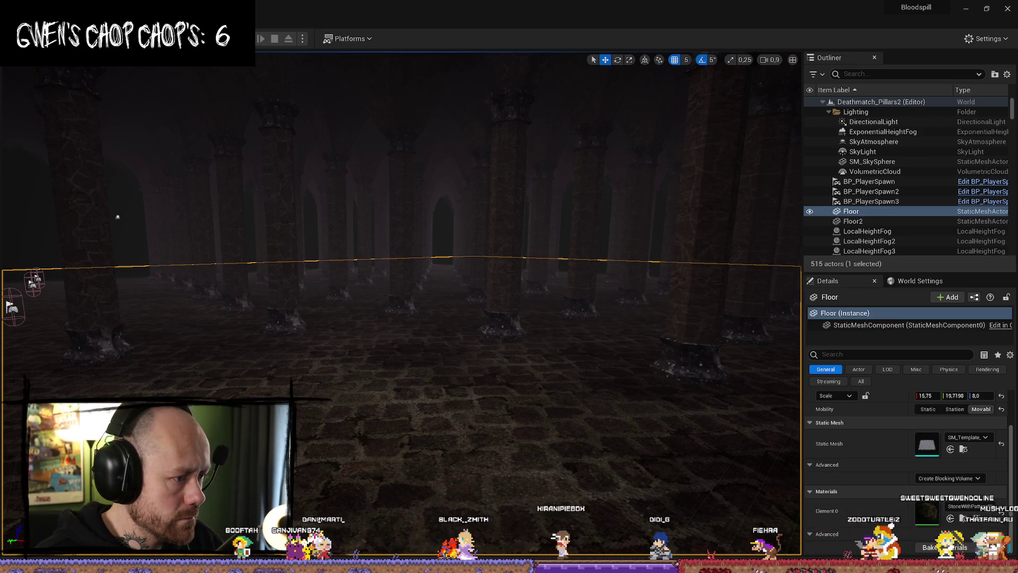
pyautogui.hotkey('ctrl', 's')
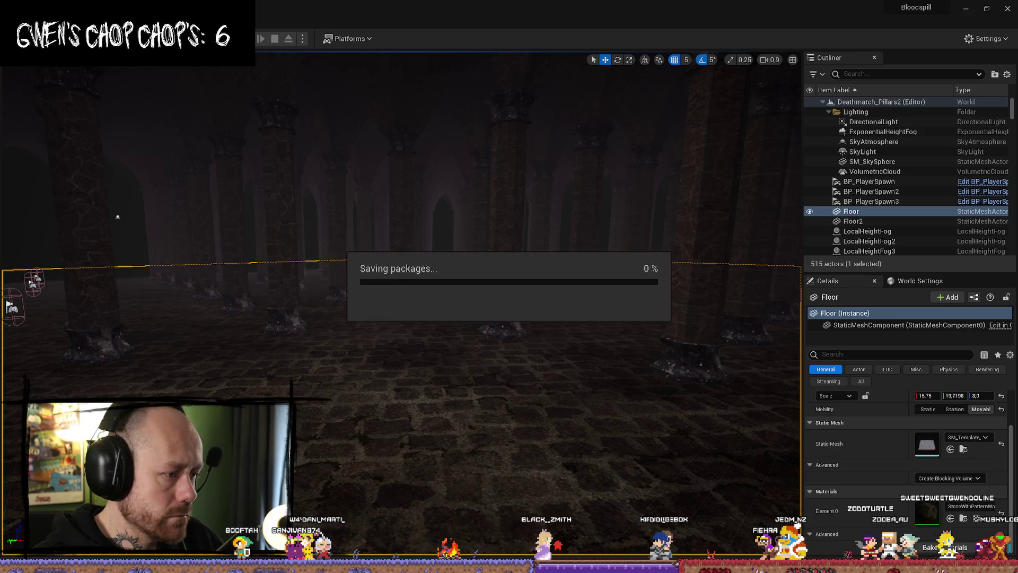
pyautogui.moveTo(40, 368); pyautogui.dragTo(65, 350)
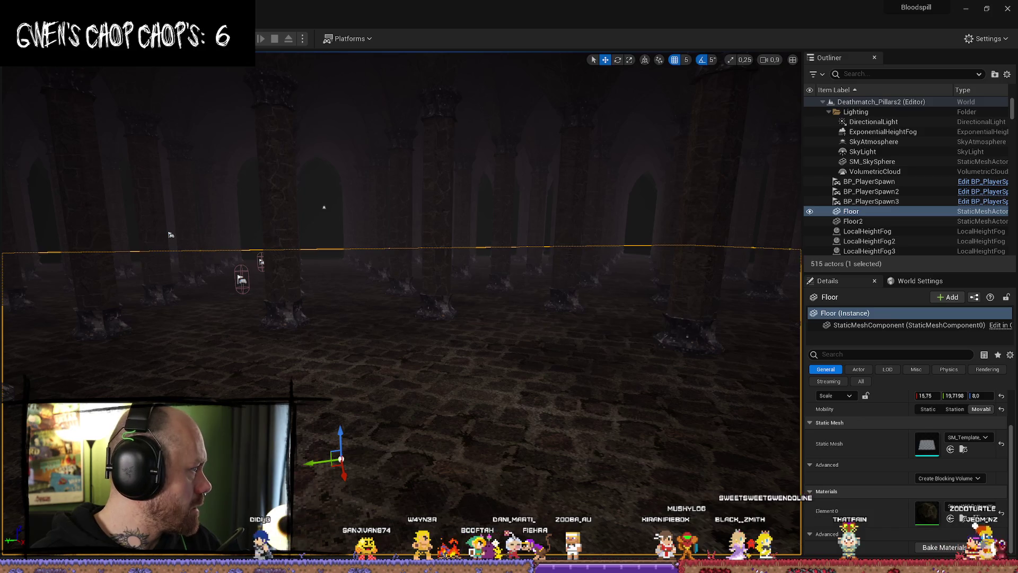
pyautogui.moveTo(501, 375); pyautogui.dragTo(520, 369)
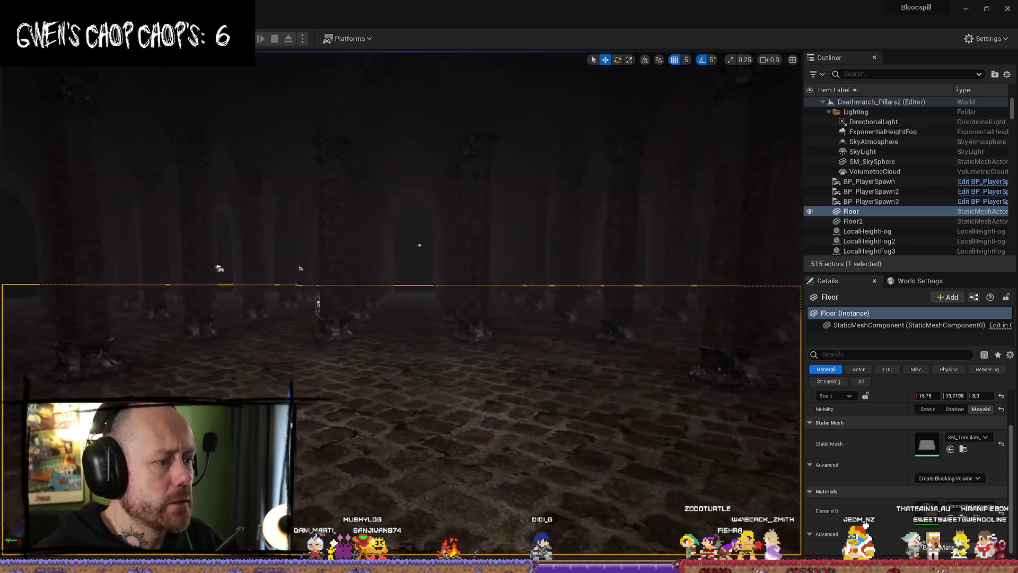
pyautogui.moveTo(199, 270)
pyautogui.mouseDown()
pyautogui.moveTo(161, 279)
pyautogui.moveTo(182, 277)
pyautogui.mouseUp()
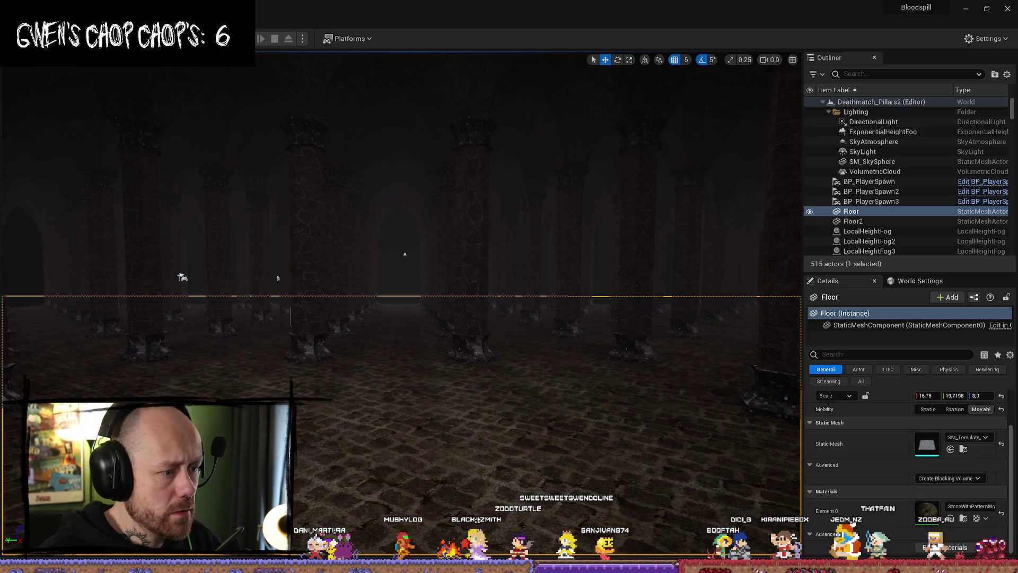
pyautogui.moveTo(278, 278)
pyautogui.mouseDown()
pyautogui.moveTo(316, 179)
pyautogui.moveTo(475, 163)
pyautogui.moveTo(432, 173)
pyautogui.moveTo(386, 341)
pyautogui.moveTo(330, 195)
pyautogui.moveTo(215, 85)
pyautogui.moveTo(210, 53)
pyautogui.moveTo(431, 164)
pyautogui.moveTo(397, 136)
pyautogui.moveTo(3, 126)
pyautogui.moveTo(252, 312)
pyautogui.moveTo(9, 245)
pyautogui.moveTo(276, 270)
pyautogui.moveTo(323, 339)
pyautogui.mouseUp()
pyautogui.scroll(-2, 191, 271)
pyautogui.scroll(1, 297, 292)
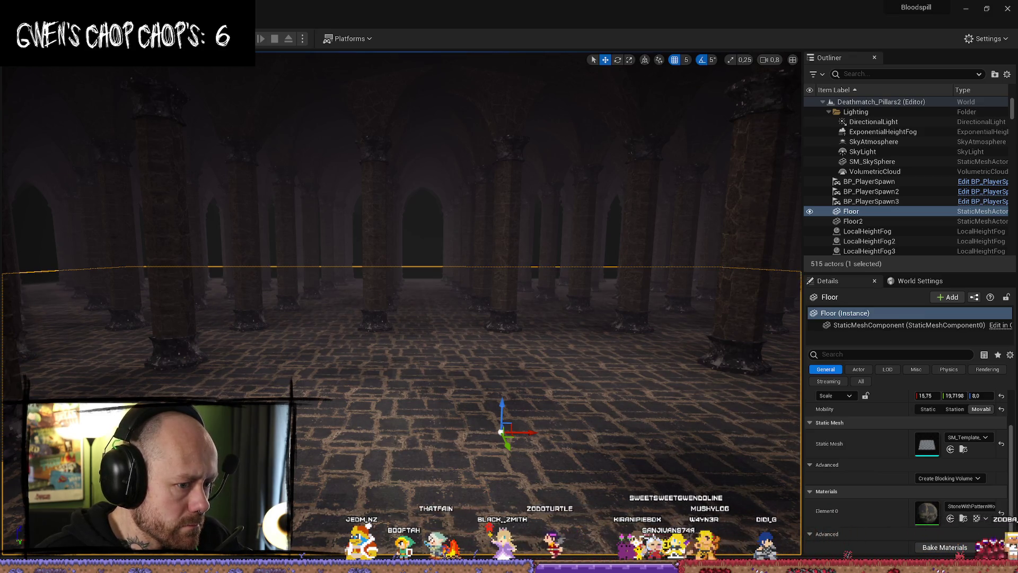
pyautogui.moveTo(415, 234); pyautogui.dragTo(699, 237)
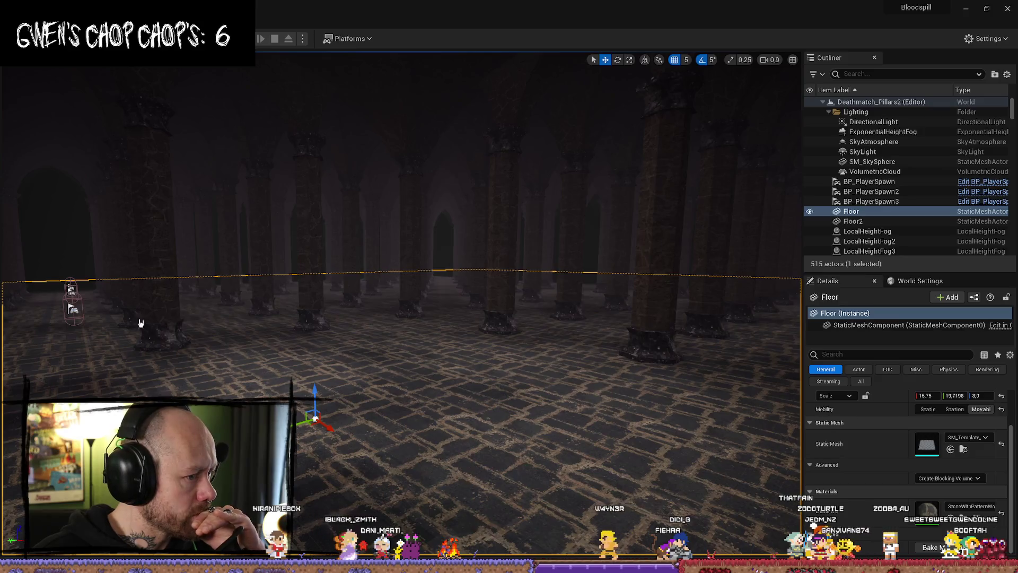
pyautogui.scroll(1, 413, 327)
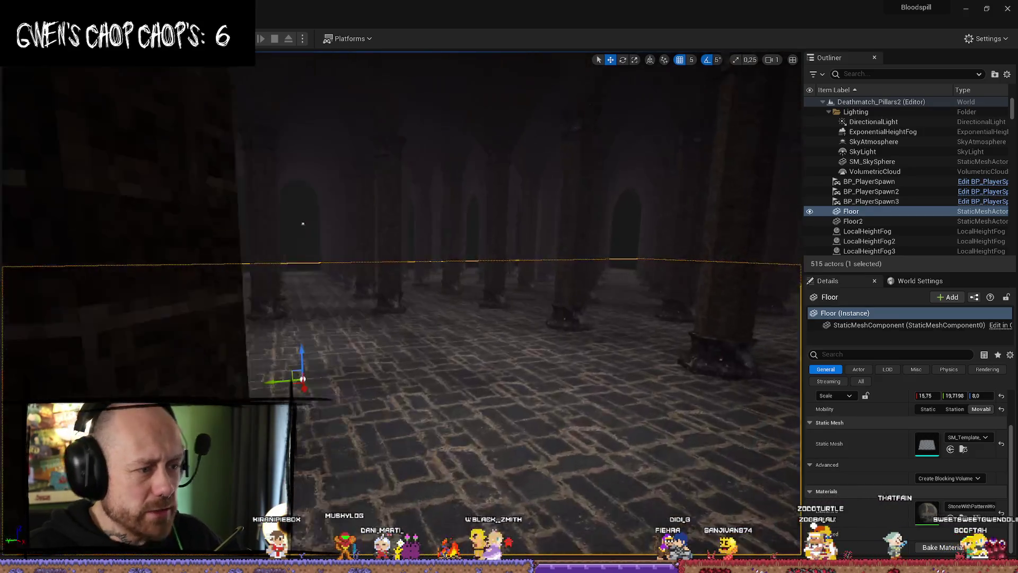
pyautogui.press('w')
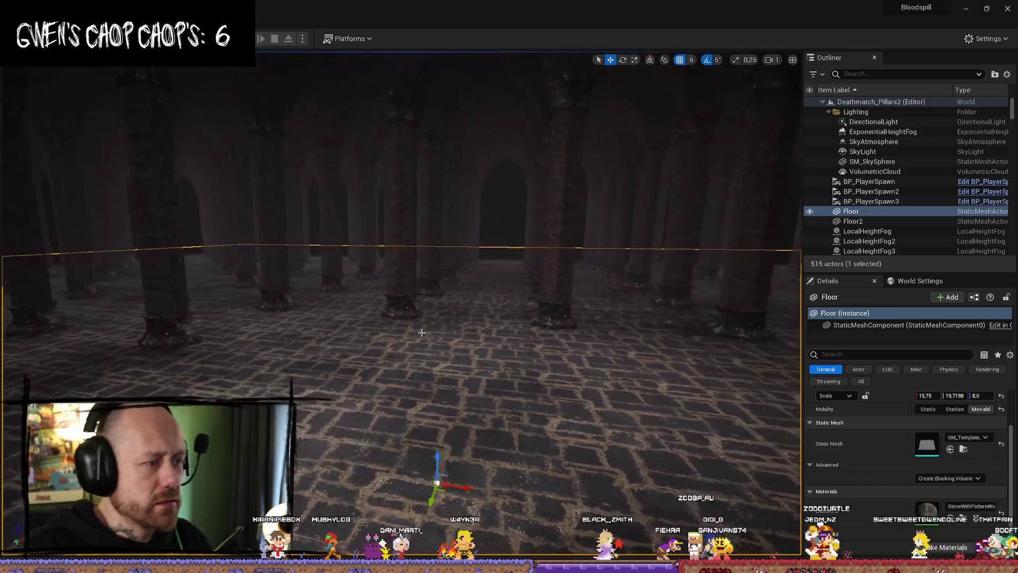
pyautogui.press('w')
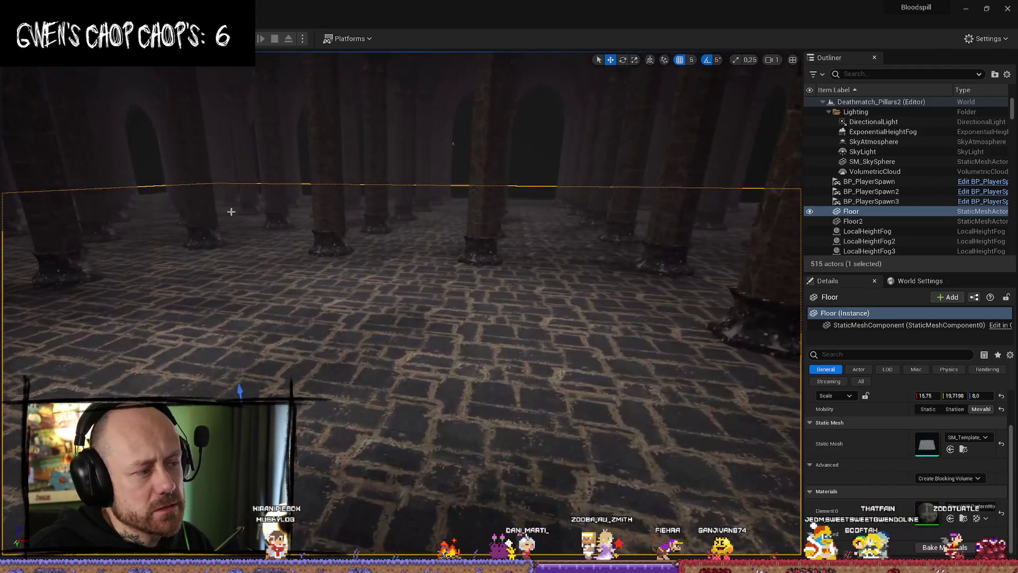
pyautogui.moveTo(0, 212); pyautogui.dragTo(519, 144)
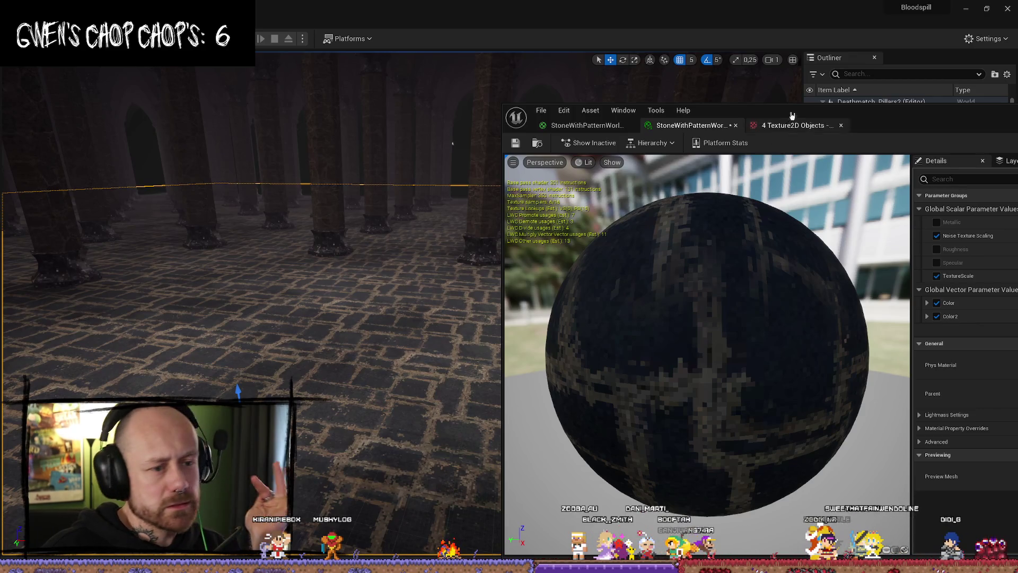
pyautogui.moveTo(889, 119); pyautogui.dragTo(665, 115)
pyautogui.click(954, 109)
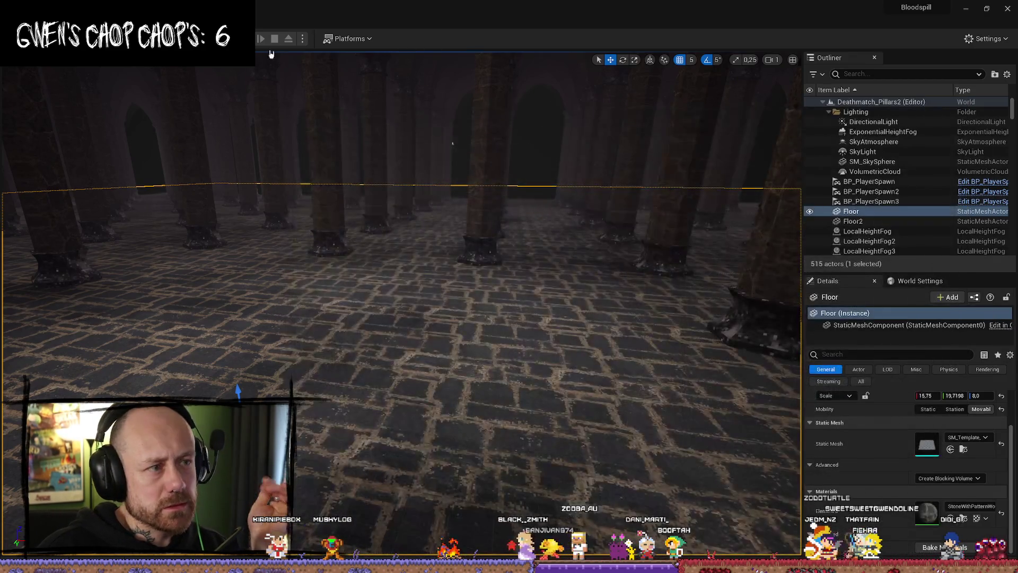
# - Play the level, walk forward past the pillars in first person, then stop the playtest
pyautogui.click(257, 41)
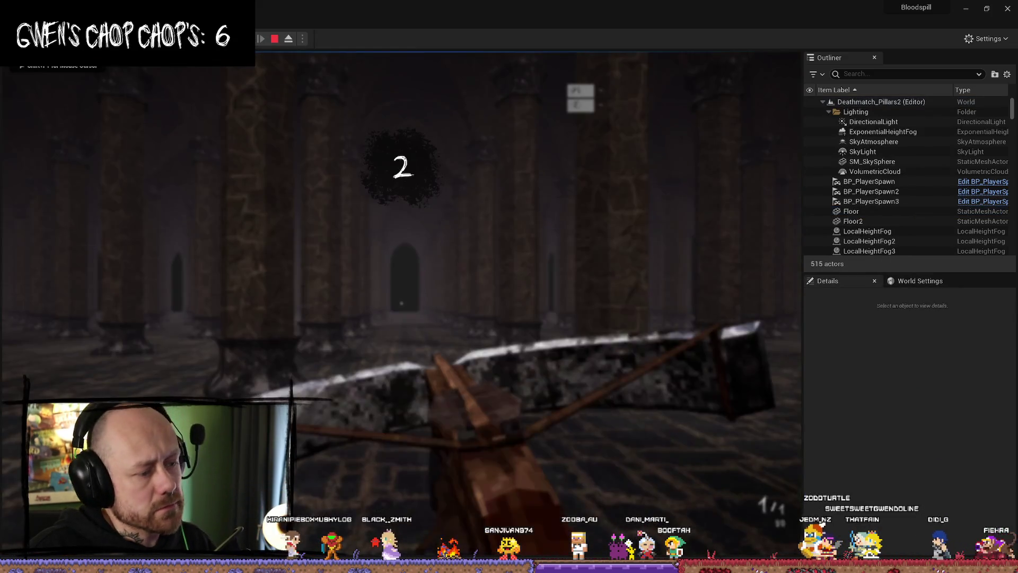
pyautogui.press('w')
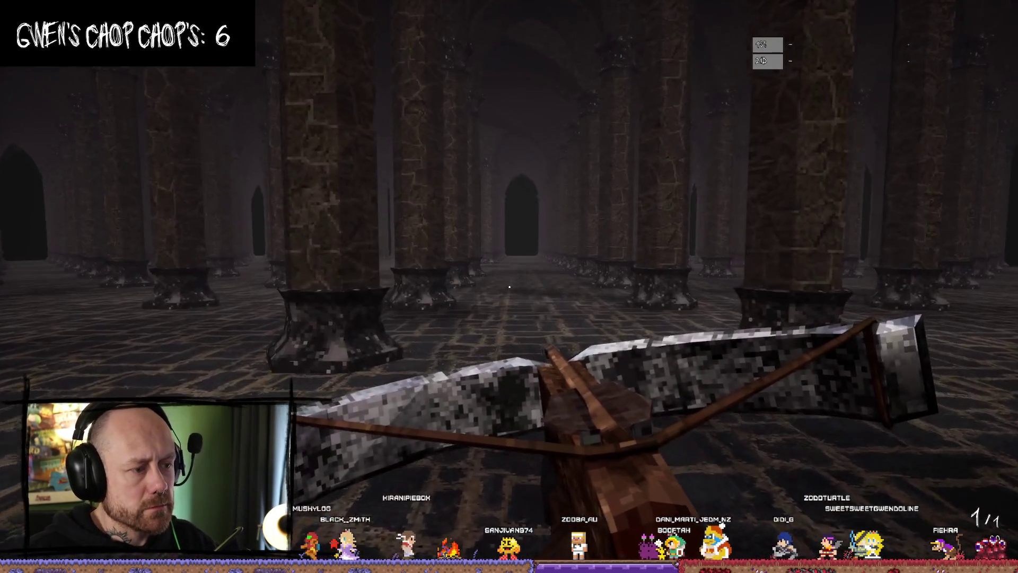
pyautogui.press('w')
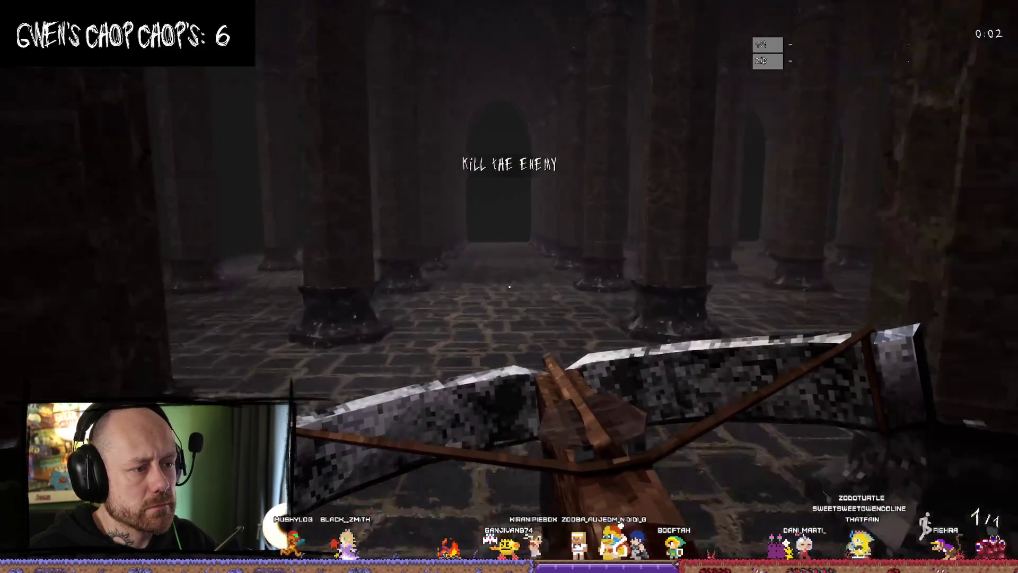
pyautogui.press('w')
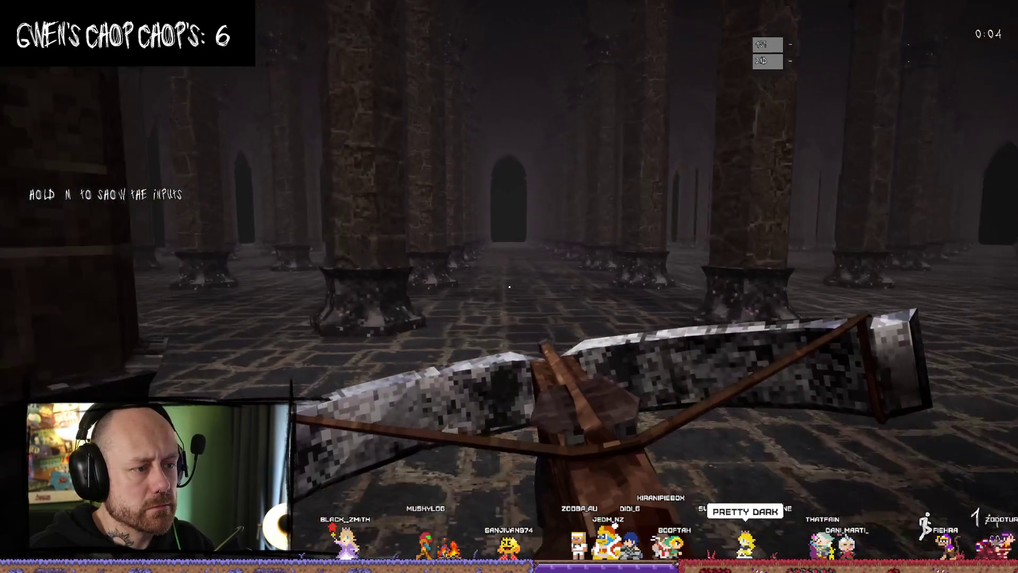
pyautogui.press('w')
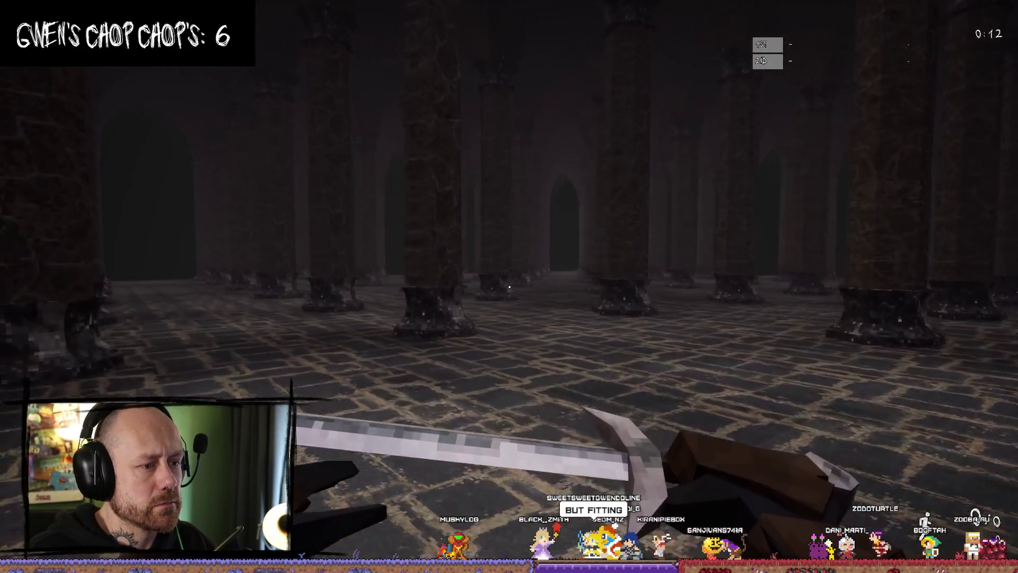
pyautogui.press('Escape')
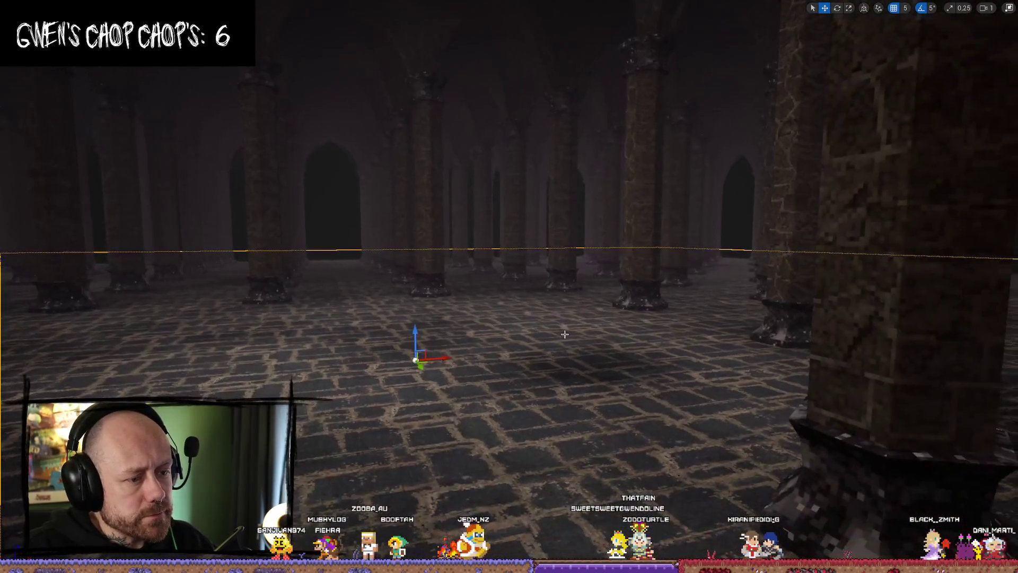
pyautogui.hotkey('ctrl', 'space')
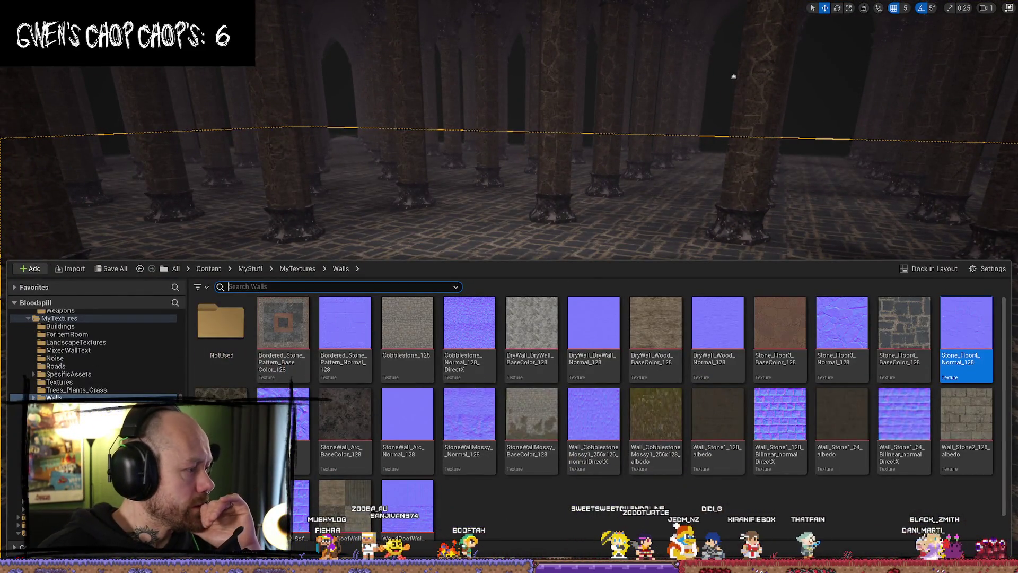
# - Restore the editor layout and locate the floor's StoneWithPattern material instance in the Content Drawer
pyautogui.hotkey('alt', 'Tab')
pyautogui.hotkey('alt', 'Tab')
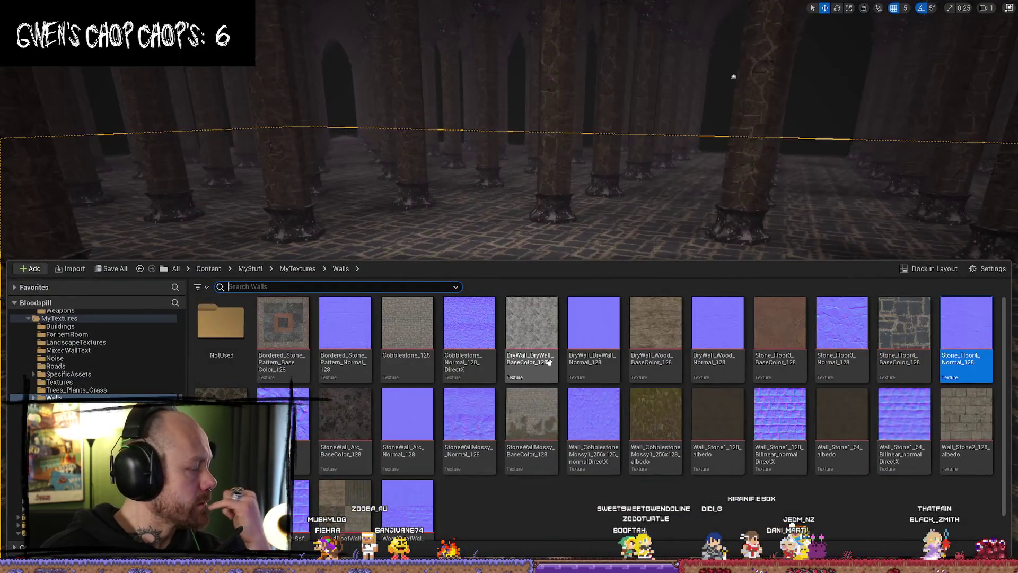
pyautogui.moveTo(518, 166); pyautogui.dragTo(946, 73)
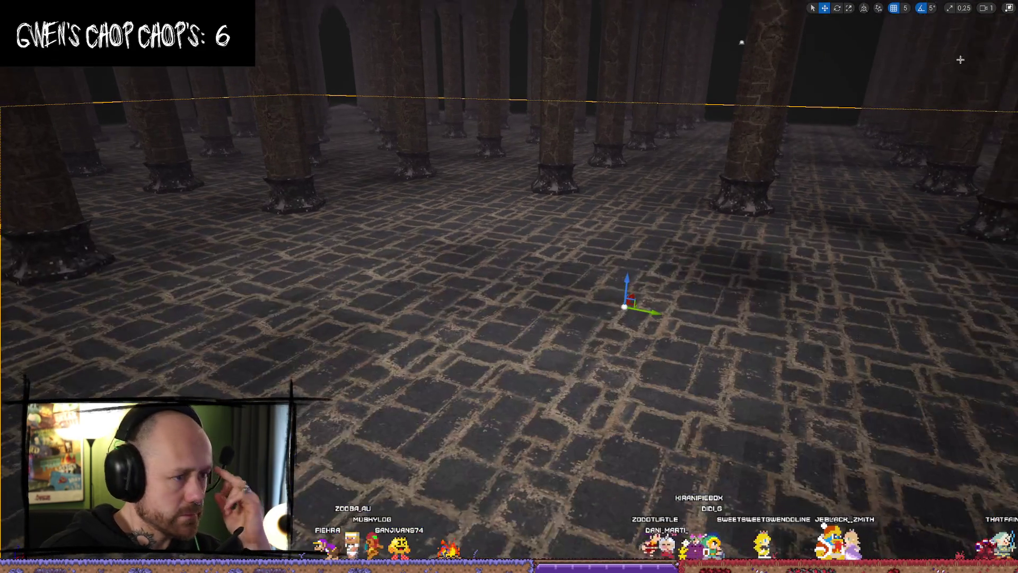
pyautogui.click(1010, 9)
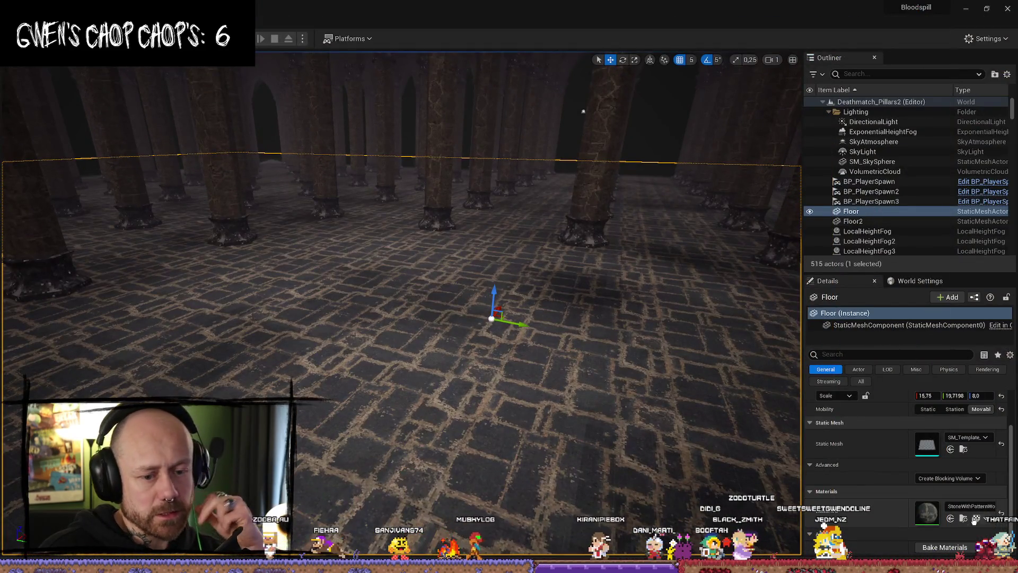
pyautogui.click(975, 519)
# - Open the StoneWithPattern material instance and set Noise Texture Scaling to 1000
pyautogui.doubleClick(800, 419)
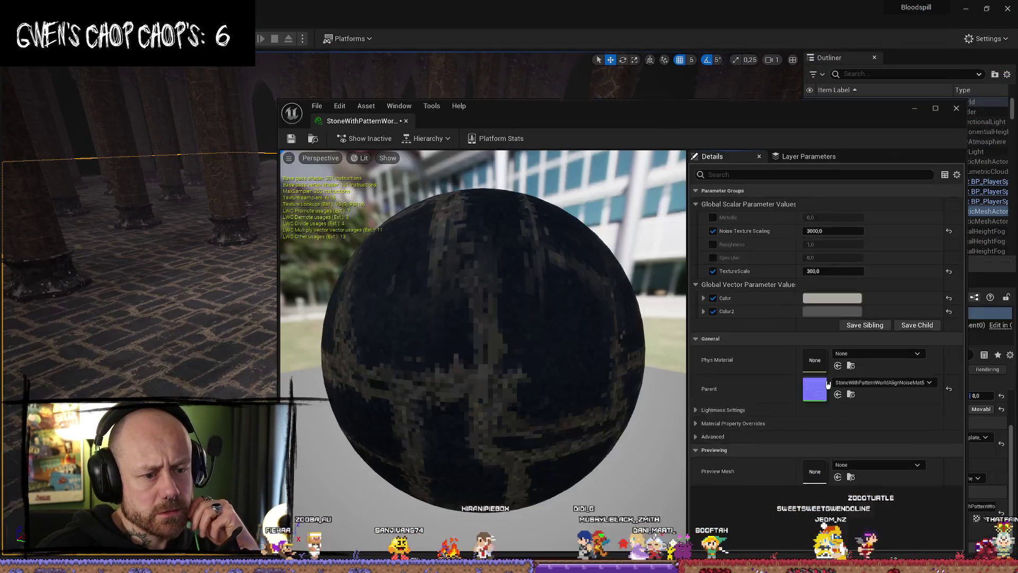
pyautogui.moveTo(845, 108)
pyautogui.mouseDown()
pyautogui.moveTo(752, 161)
pyautogui.moveTo(180, 218)
pyautogui.moveTo(445, 116)
pyautogui.moveTo(270, 148)
pyautogui.moveTo(103, 149)
pyautogui.mouseUp()
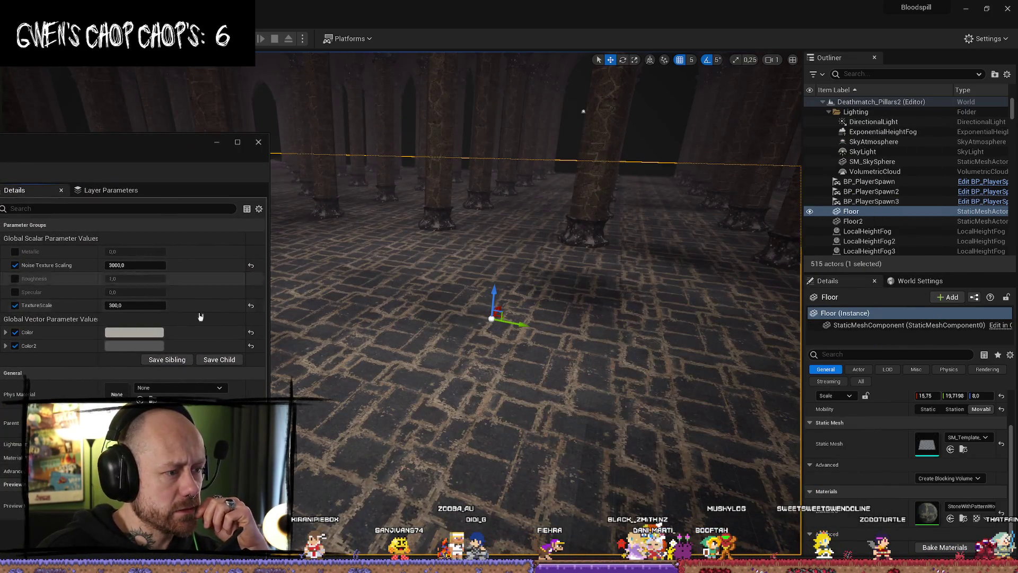
pyautogui.moveTo(530, 297); pyautogui.dragTo(530, 318)
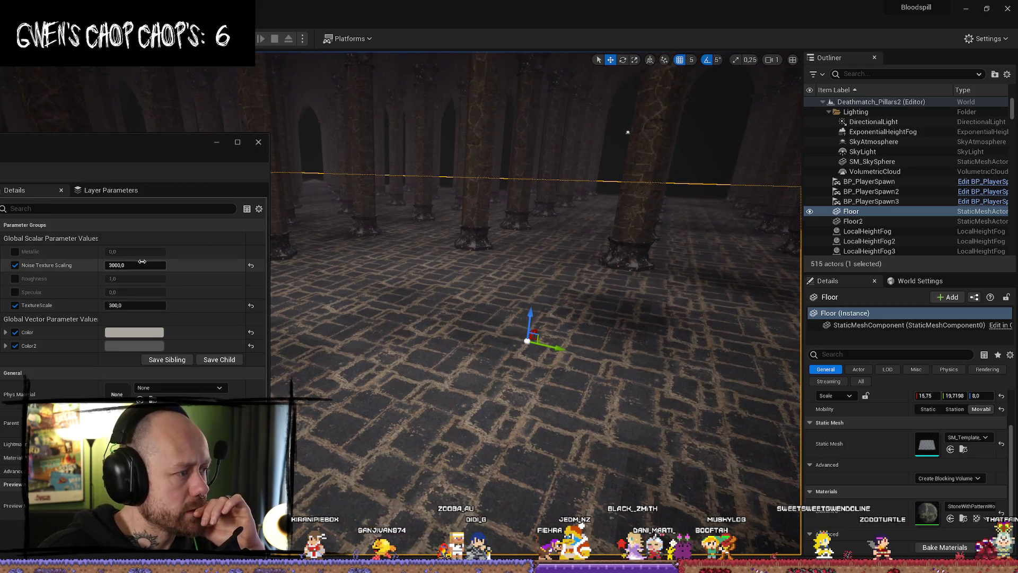
pyautogui.write('60')
pyautogui.press('Return')
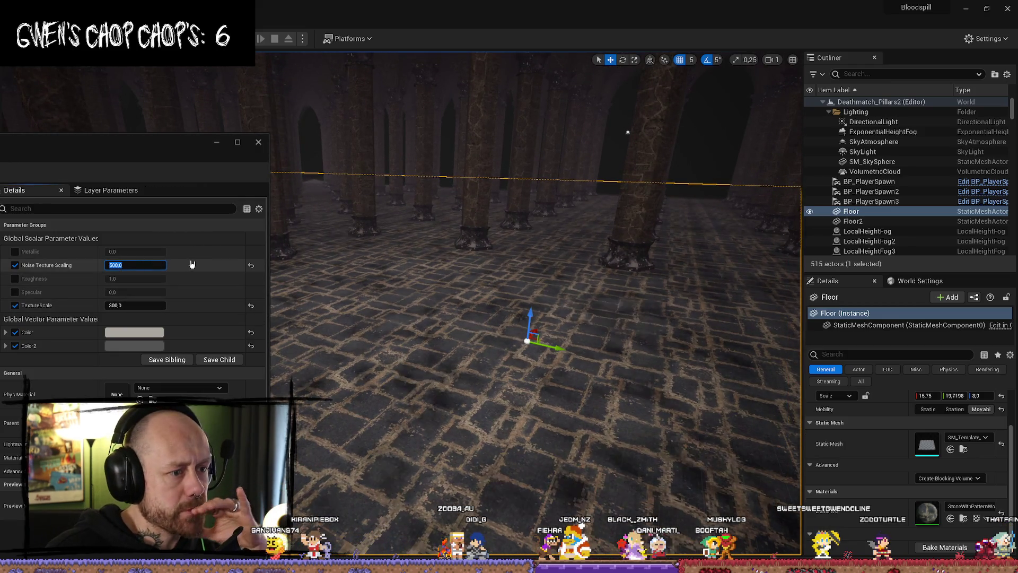
pyautogui.write('1000')
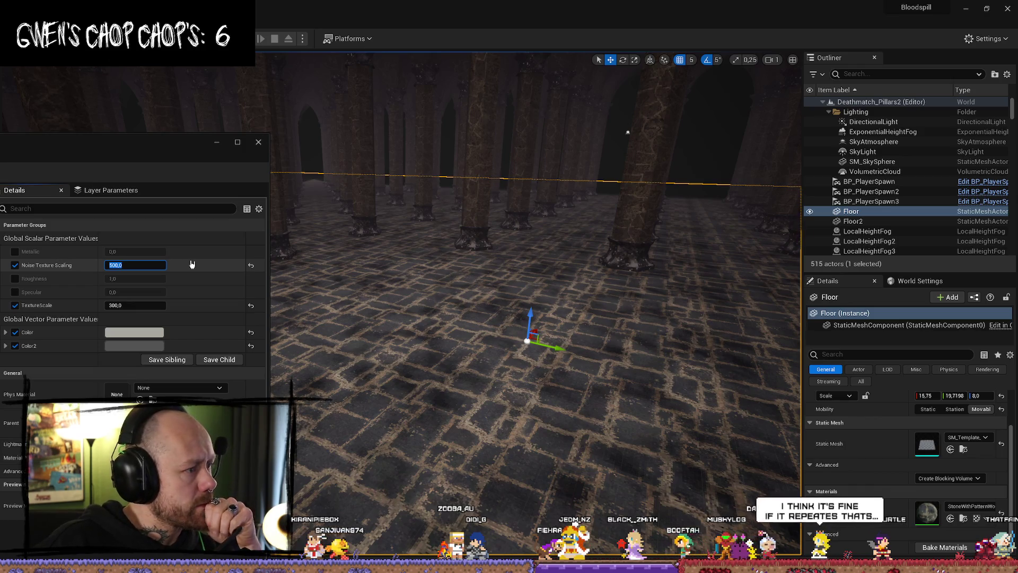
pyautogui.press('Return')
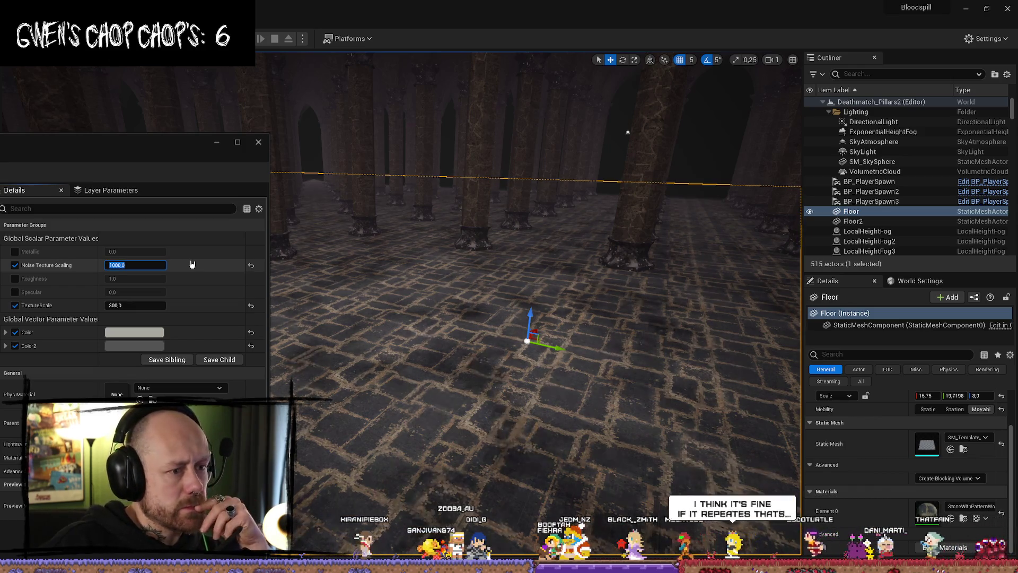
# - Try several Color2 tints (grey, beige, orange), then settle on a lightened shade
pyautogui.click(142, 346)
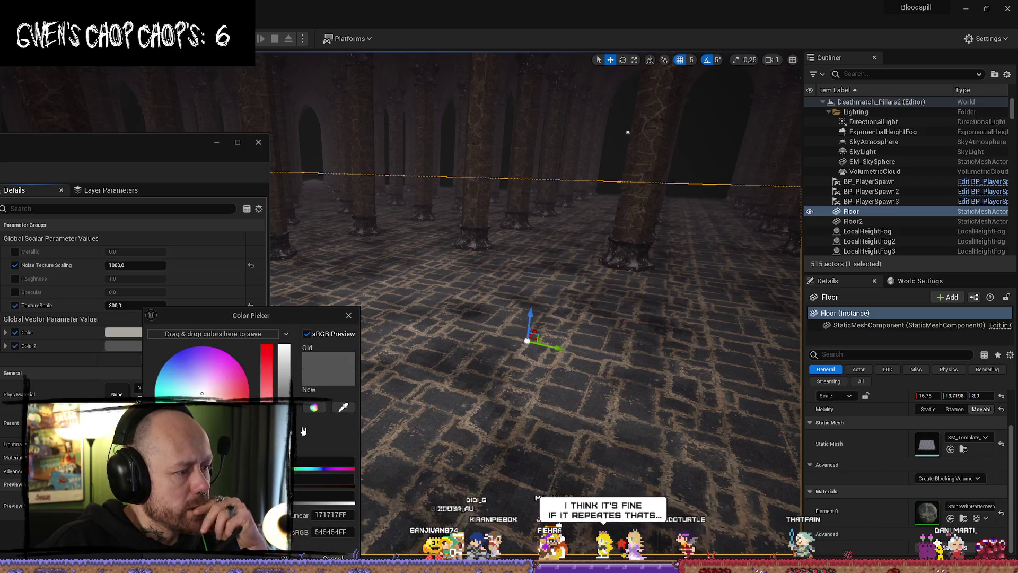
pyautogui.click(287, 384)
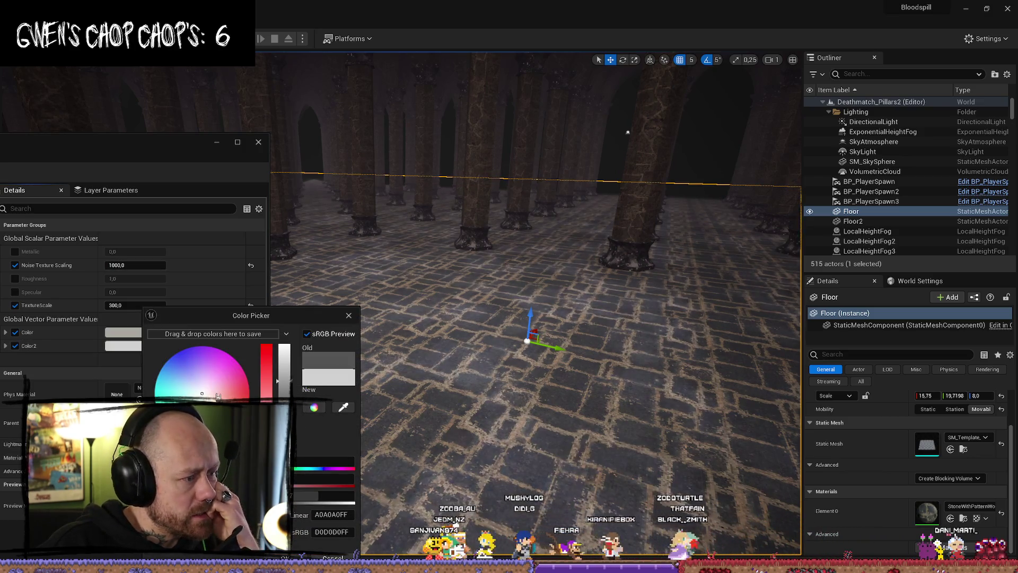
pyautogui.moveTo(218, 396); pyautogui.dragTo(212, 408)
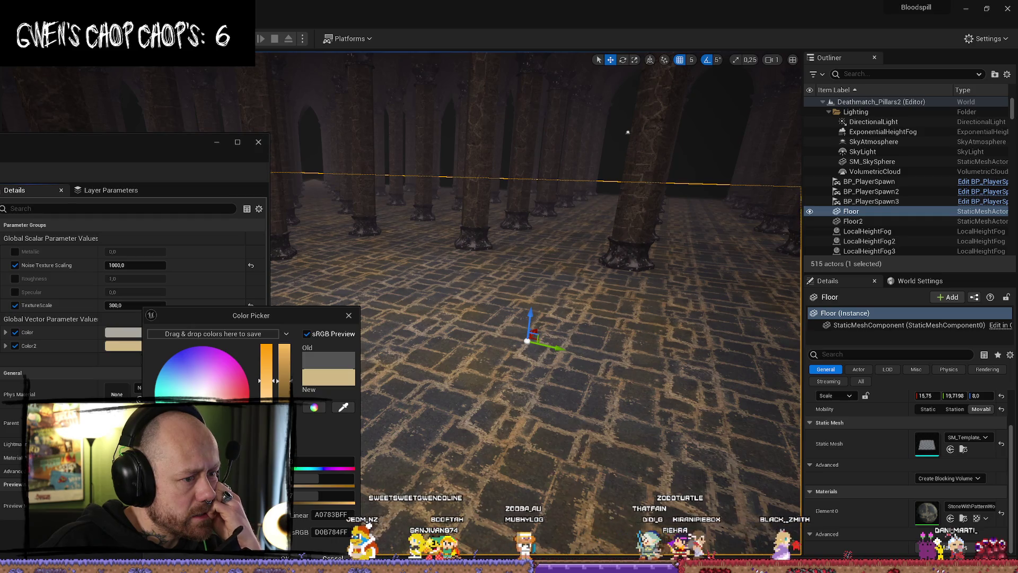
pyautogui.moveTo(286, 394); pyautogui.dragTo(287, 342)
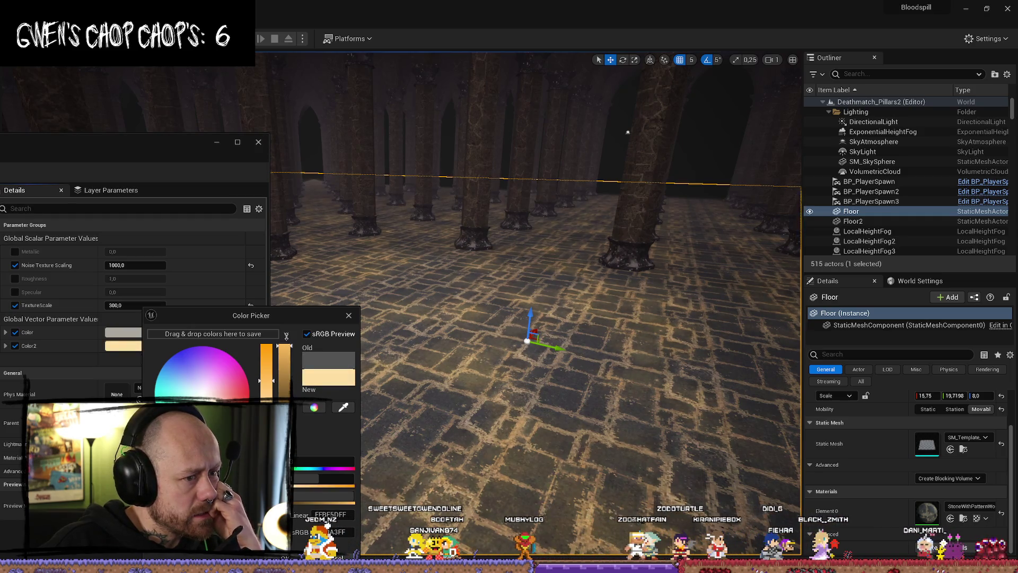
pyautogui.press('Escape')
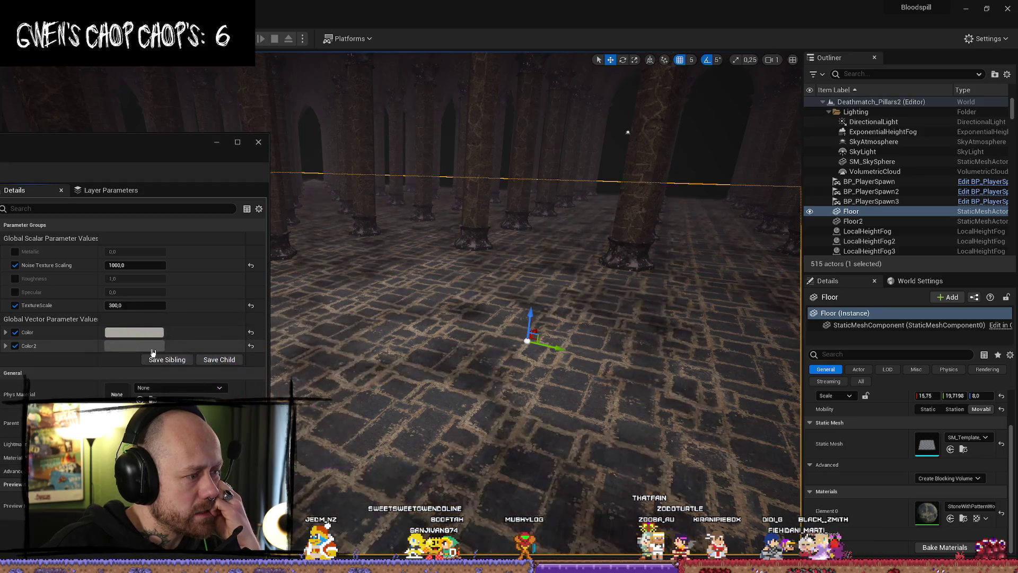
pyautogui.click(152, 347)
pyautogui.moveTo(292, 374)
pyautogui.mouseDown()
pyautogui.moveTo(293, 357)
pyautogui.moveTo(295, 369)
pyautogui.mouseUp()
pyautogui.moveTo(660, 357); pyautogui.dragTo(625, 379)
pyautogui.scroll(-1, 645, 371)
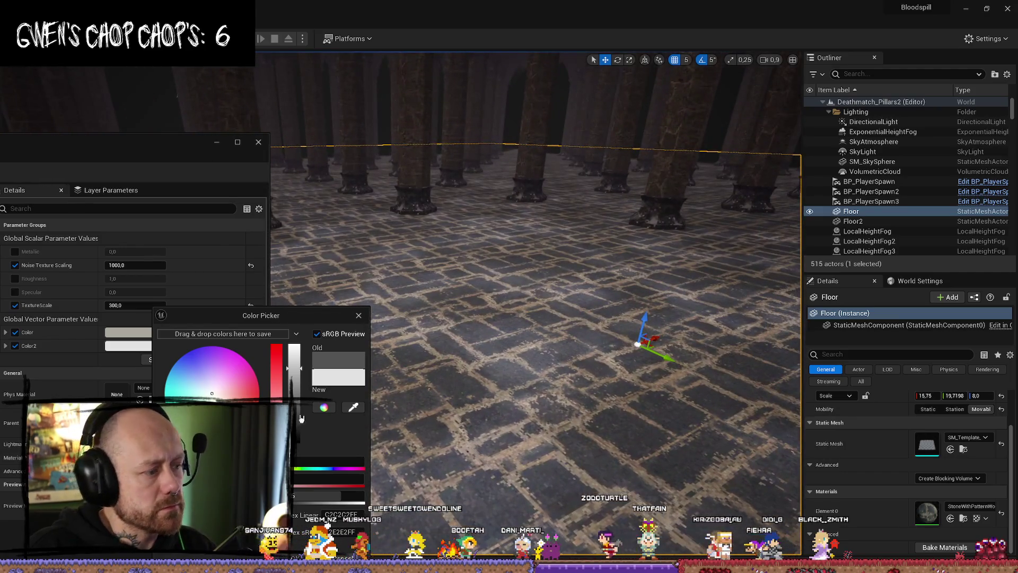
pyautogui.moveTo(295, 372); pyautogui.dragTo(284, 383)
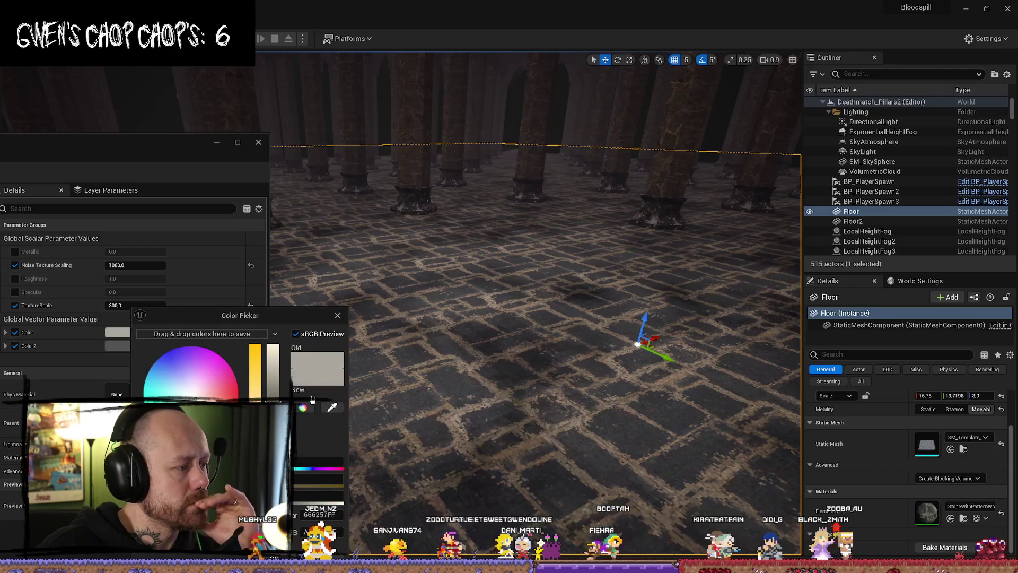
pyautogui.press('Return')
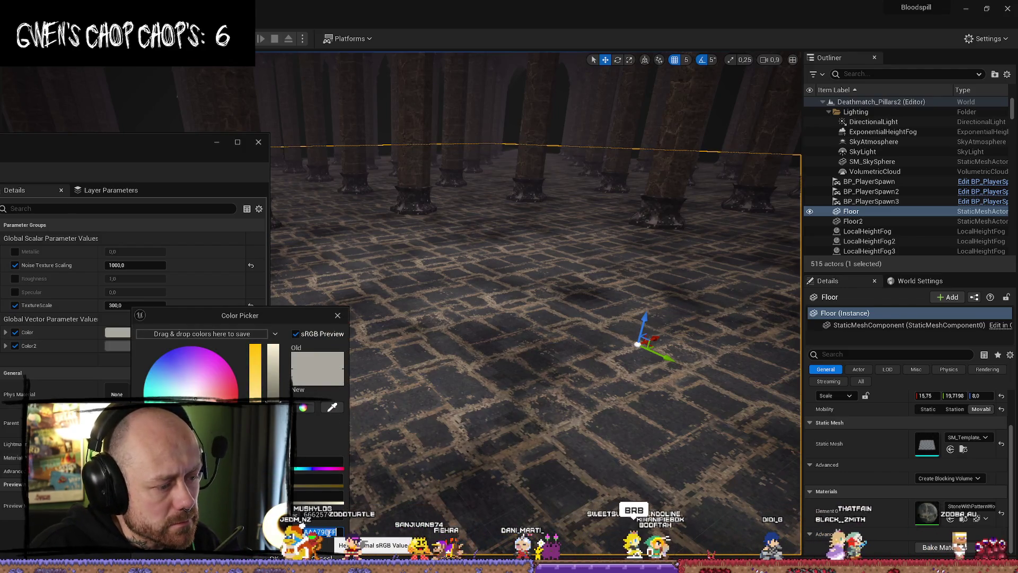
# - Fine-tune Color2 to a pale grey while checking the floor among the pillars
pyautogui.click(116, 345)
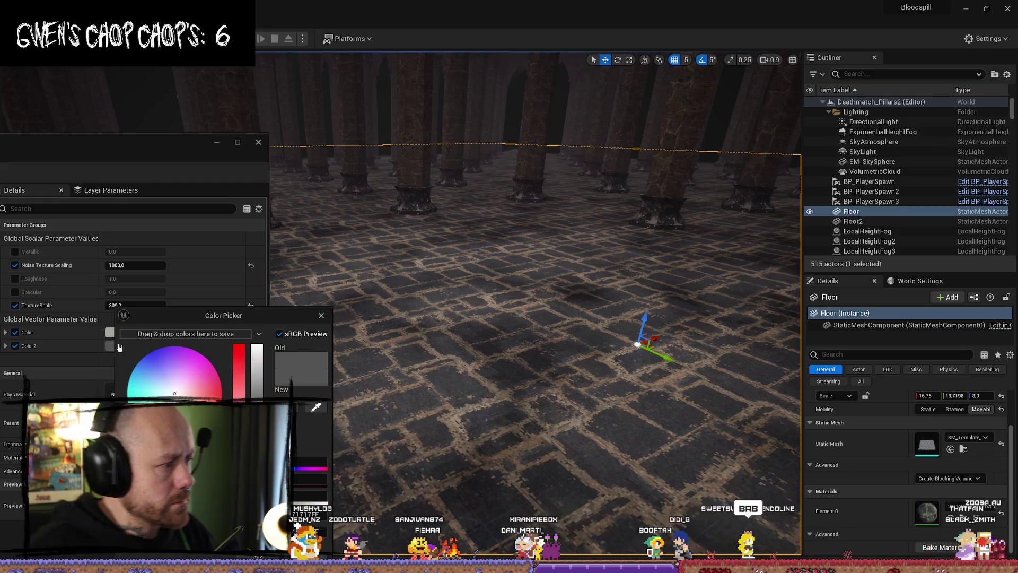
pyautogui.press('Return')
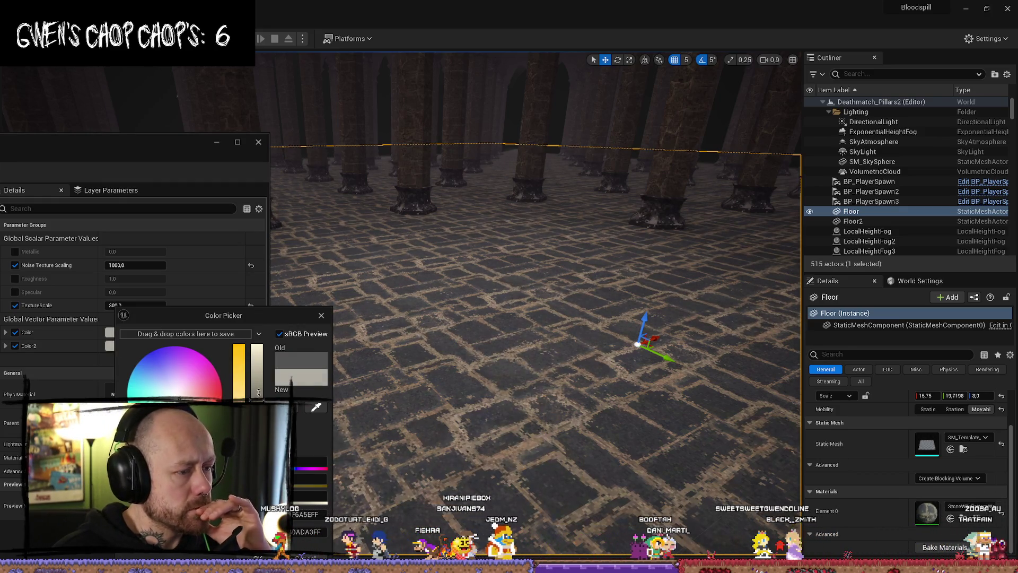
pyautogui.moveTo(256, 377); pyautogui.dragTo(257, 373)
pyautogui.moveTo(477, 318)
pyautogui.mouseDown()
pyautogui.moveTo(584, 275)
pyautogui.moveTo(499, 275)
pyautogui.mouseUp()
pyautogui.moveTo(648, 357); pyautogui.dragTo(648, 403)
pyautogui.moveTo(256, 370)
pyautogui.mouseDown()
pyautogui.moveTo(256, 389)
pyautogui.moveTo(257, 363)
pyautogui.mouseUp()
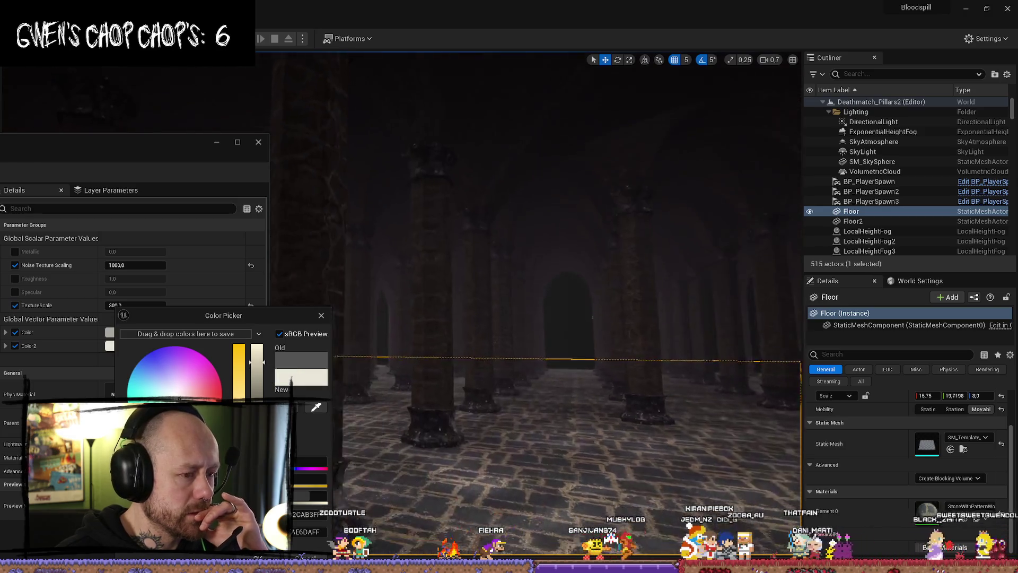
pyautogui.moveTo(405, 402)
pyautogui.mouseDown()
pyautogui.moveTo(405, 387)
pyautogui.moveTo(405, 402)
pyautogui.mouseUp()
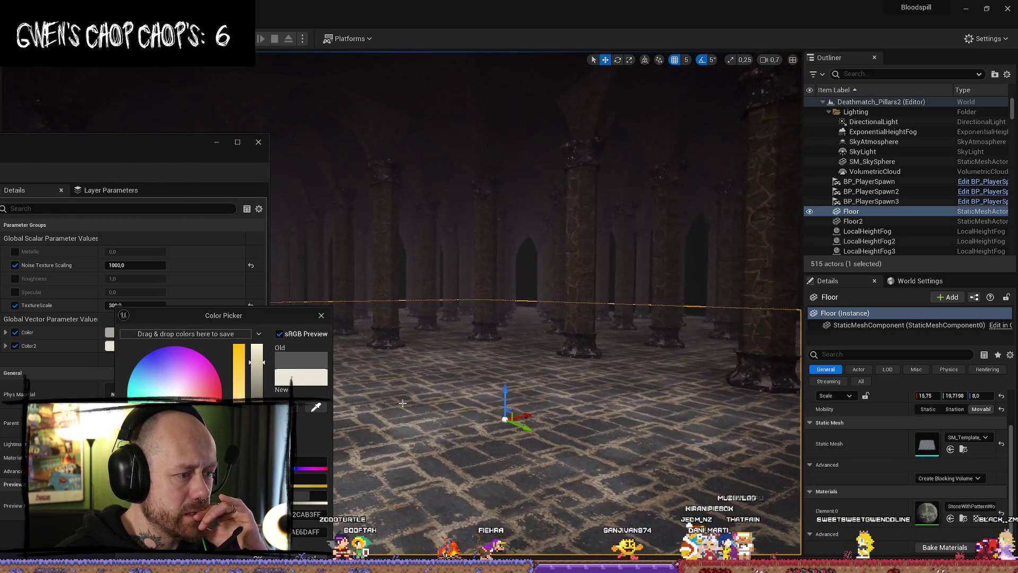
pyautogui.moveTo(261, 375); pyautogui.dragTo(290, 380)
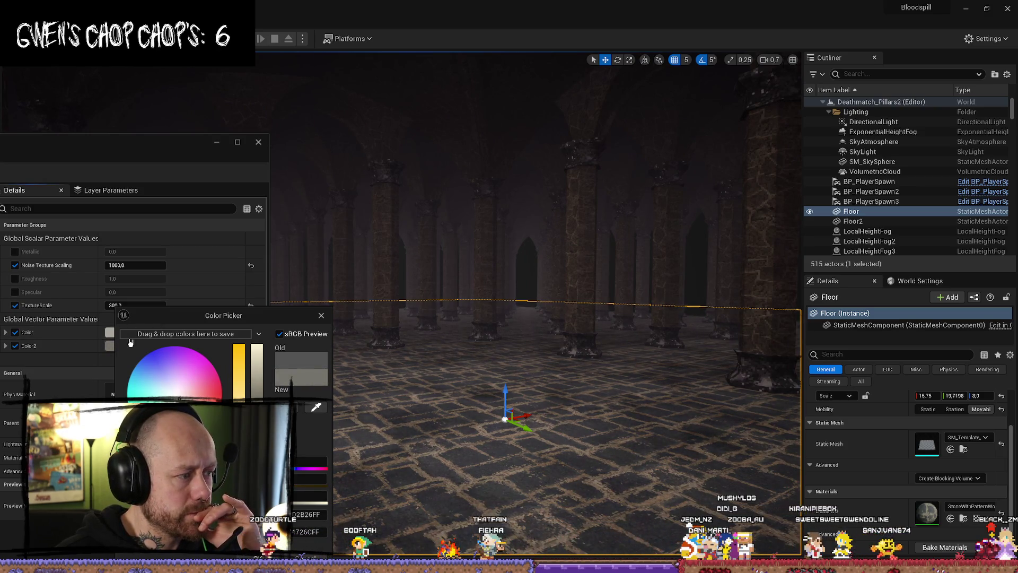
# - Brighten the Color tint and keep the new value
pyautogui.click(112, 333)
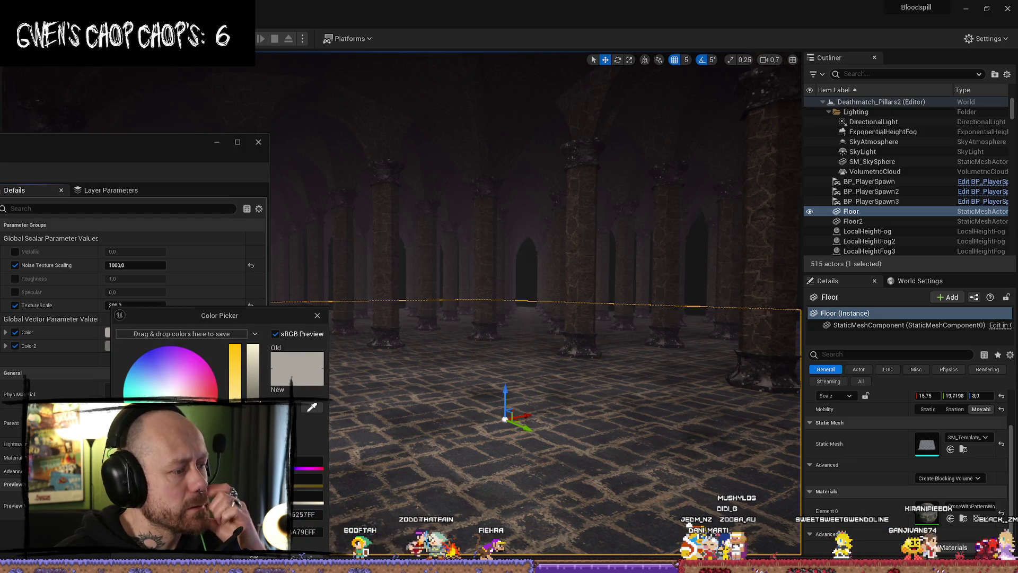
pyautogui.moveTo(253, 394); pyautogui.dragTo(258, 387)
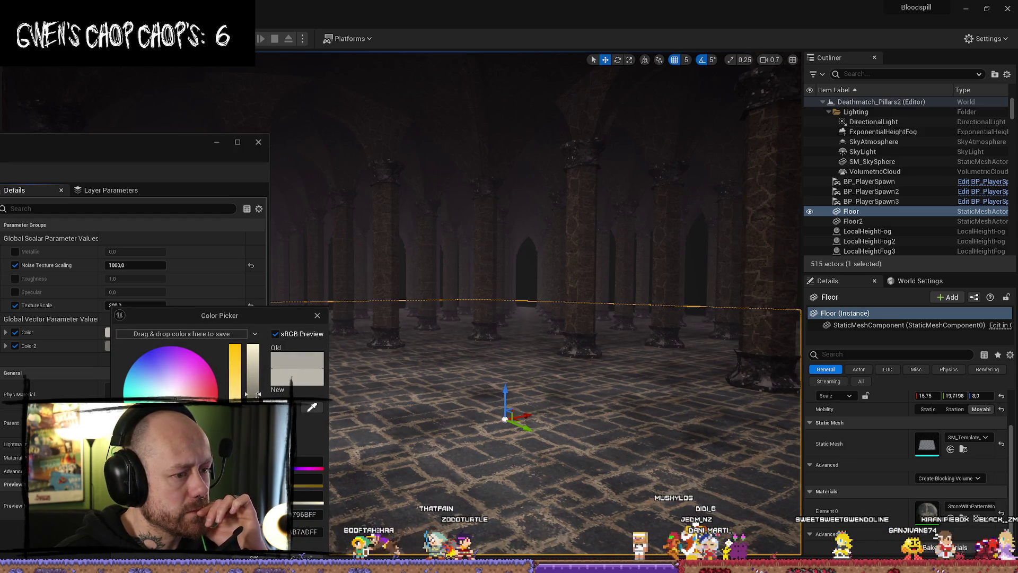
pyautogui.moveTo(396, 421); pyautogui.dragTo(623, 427)
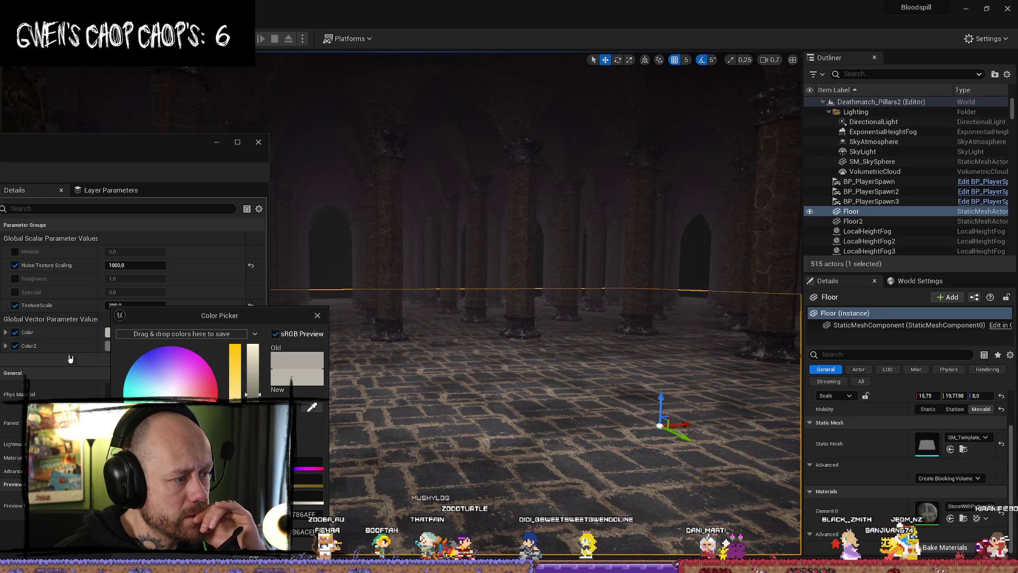
pyautogui.click(135, 369)
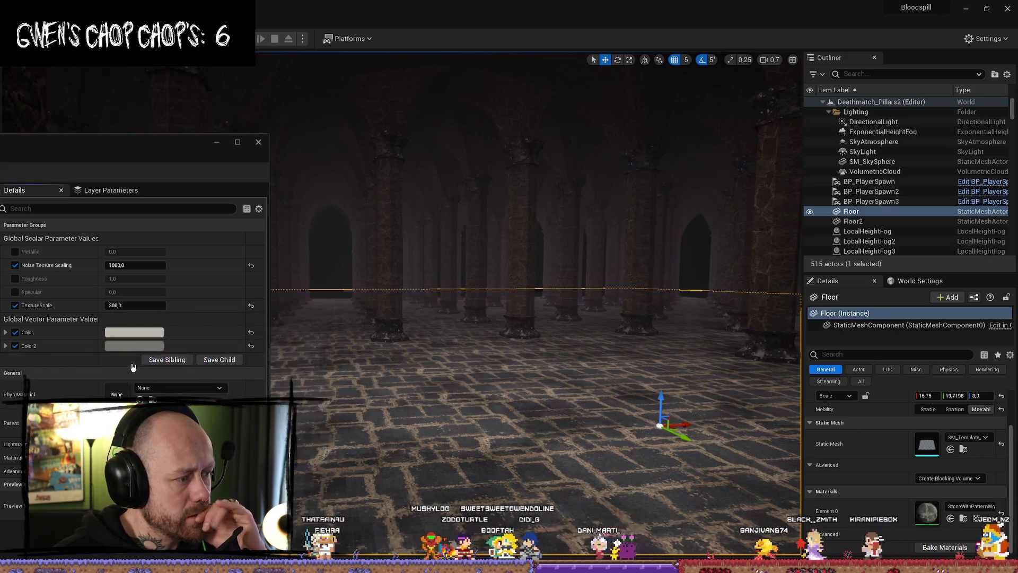
pyautogui.click(134, 345)
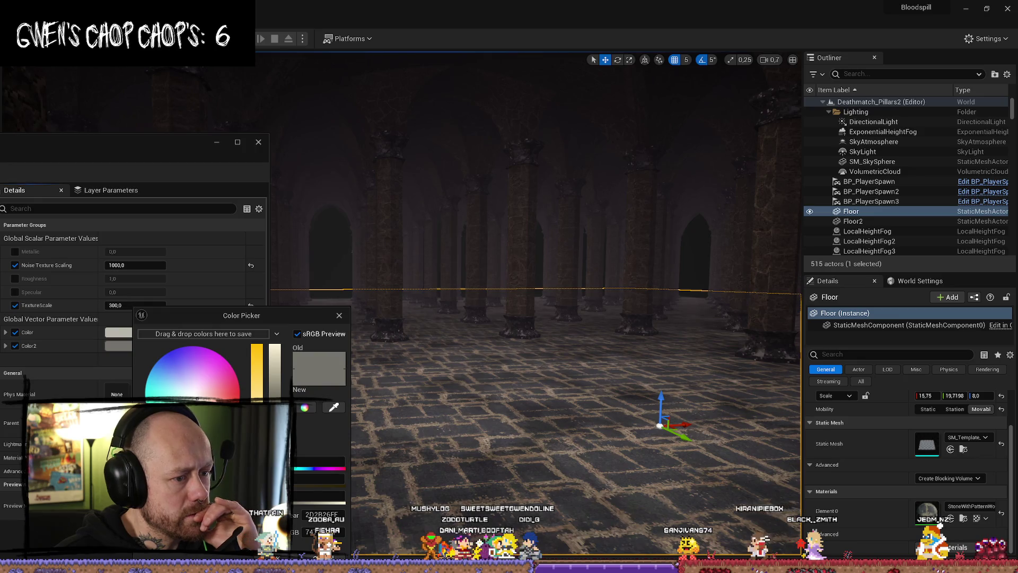
pyautogui.moveTo(531, 345)
pyautogui.mouseDown()
pyautogui.moveTo(583, 313)
pyautogui.moveTo(583, 289)
pyautogui.moveTo(599, 396)
pyautogui.mouseUp()
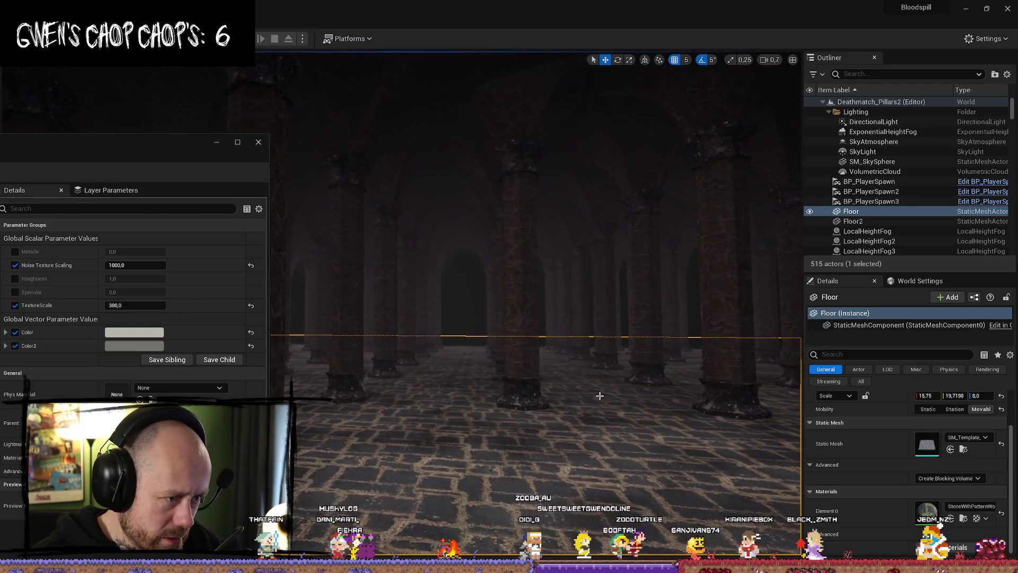
pyautogui.moveTo(80, 161); pyautogui.dragTo(141, 98)
pyautogui.click(137, 98)
pyautogui.click(143, 97)
pyautogui.click(136, 98)
pyautogui.press('Escape')
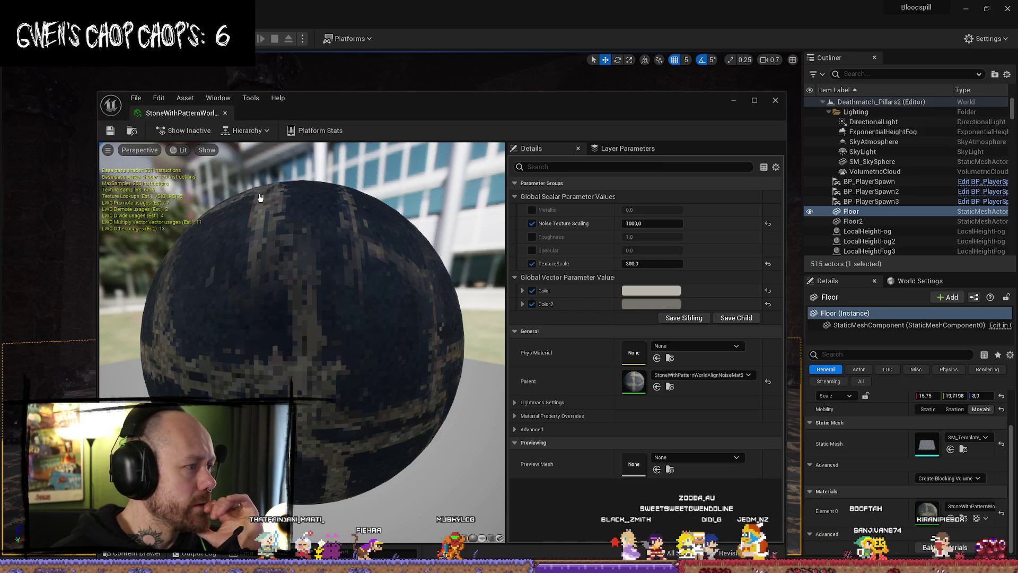
pyautogui.click(775, 101)
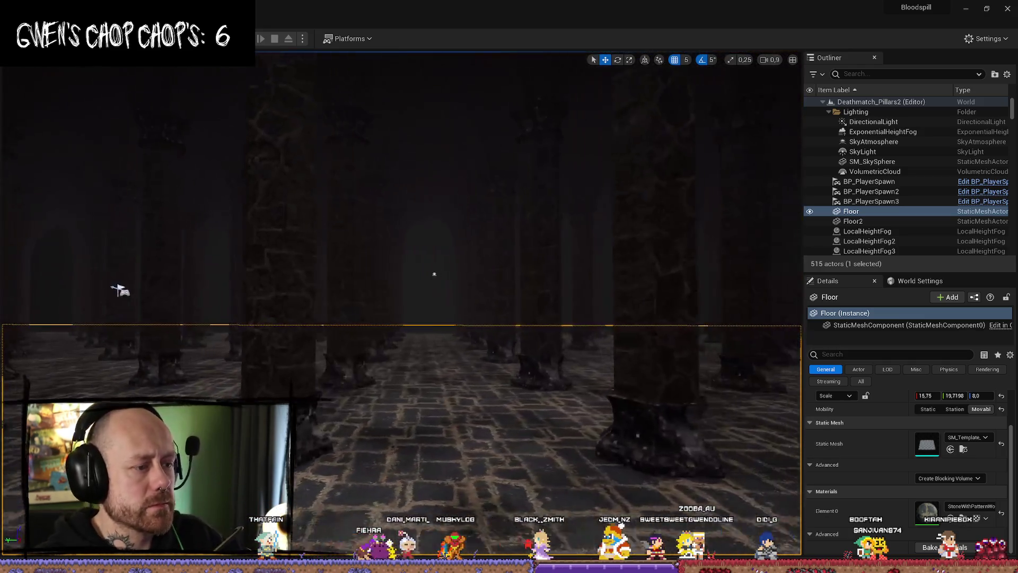
pyautogui.moveTo(119, 289)
pyautogui.mouseDown()
pyautogui.moveTo(409, 302)
pyautogui.moveTo(371, 297)
pyautogui.moveTo(284, 255)
pyautogui.mouseUp()
pyautogui.moveTo(555, 248); pyautogui.dragTo(555, 248)
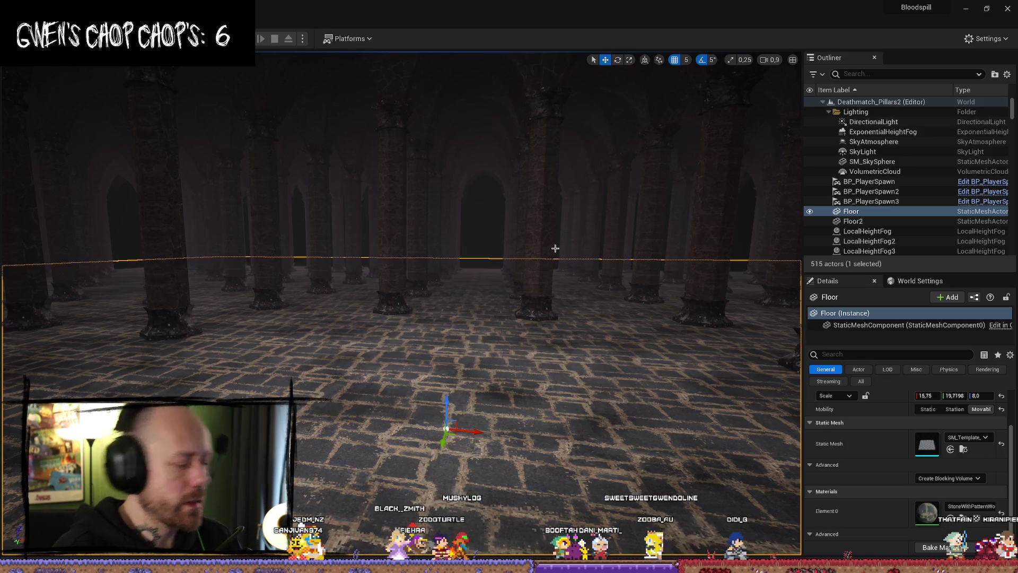
pyautogui.moveTo(329, 308); pyautogui.dragTo(429, 285)
# - Start Play In Editor with Alt+P, enter the match from the loadout screen, then stop the session
pyautogui.hotkey('alt', 'p')
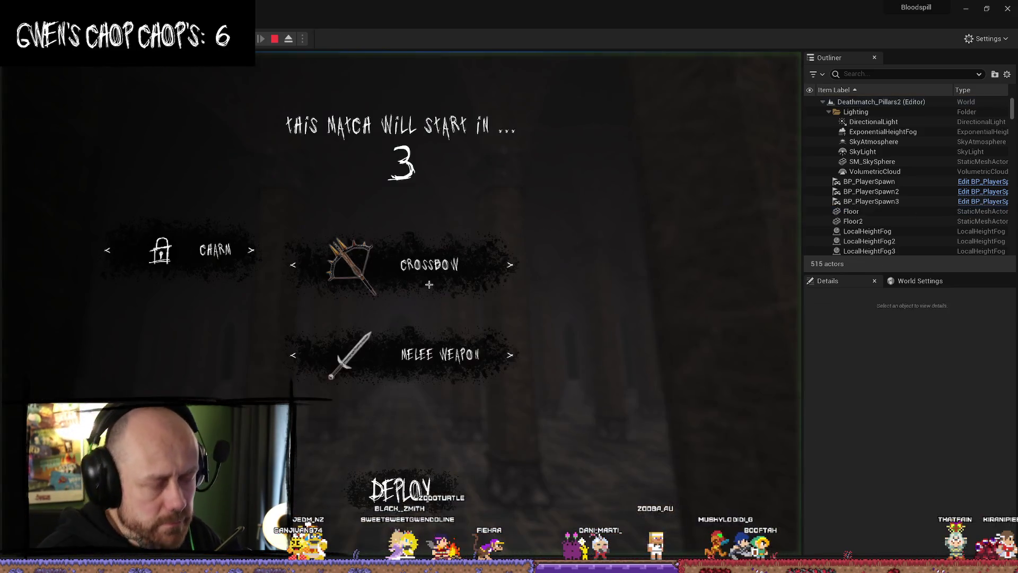
pyautogui.press('F11')
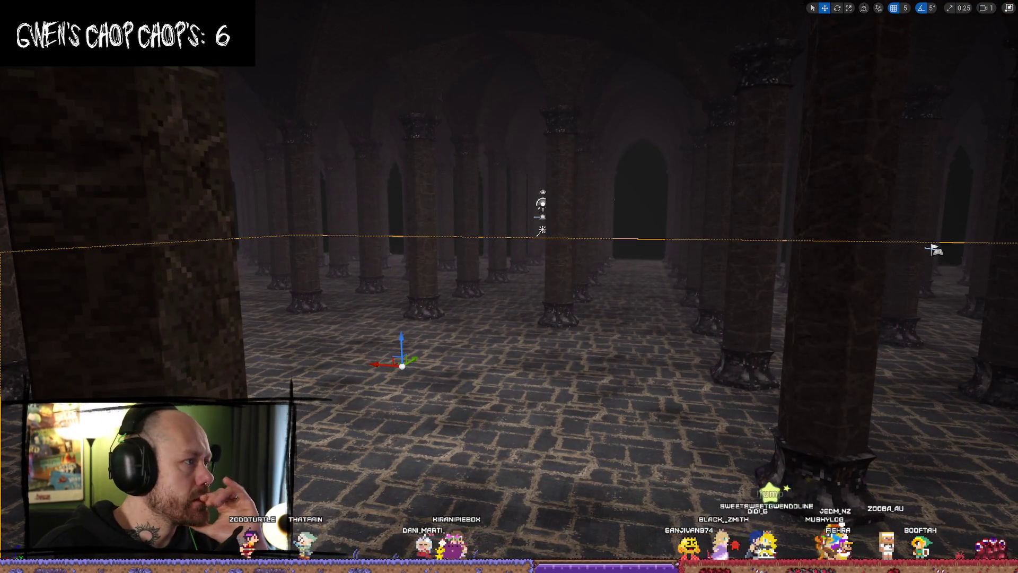
pyautogui.click(1010, 8)
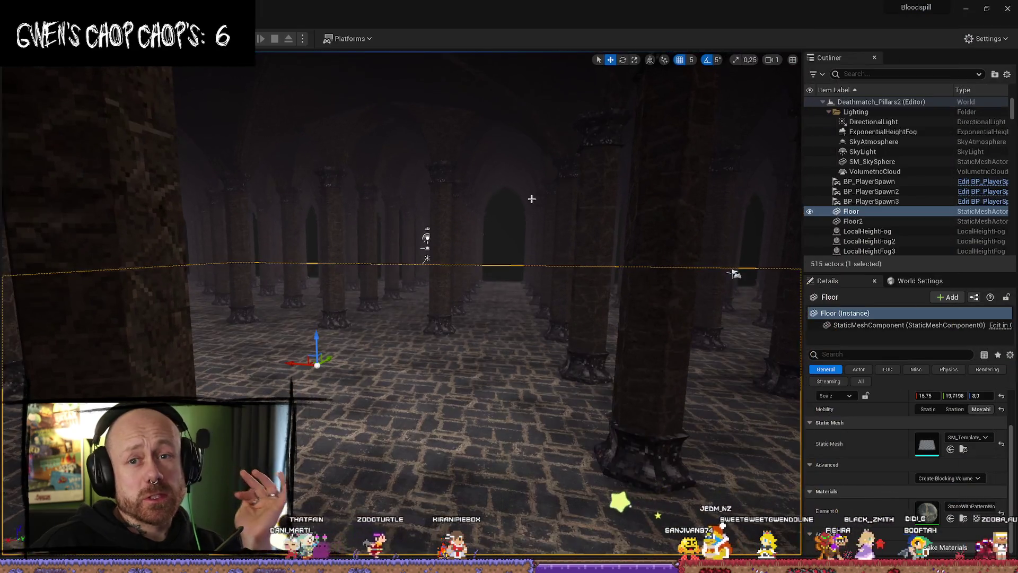
pyautogui.click(15, 21)
pyautogui.click(194, 130)
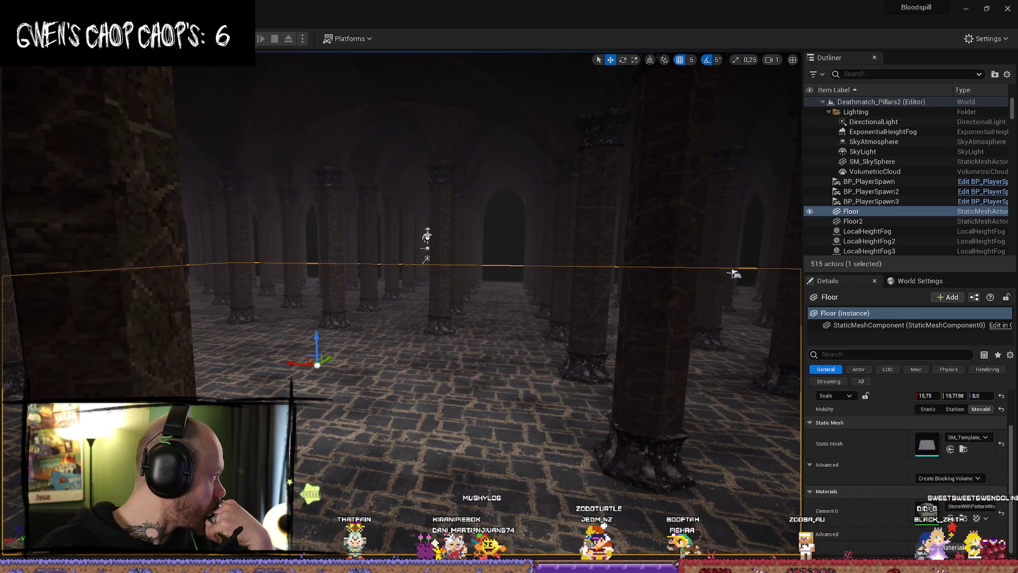
pyautogui.moveTo(520, 233); pyautogui.dragTo(519, 260)
pyautogui.moveTo(401, 272); pyautogui.dragTo(375, 272)
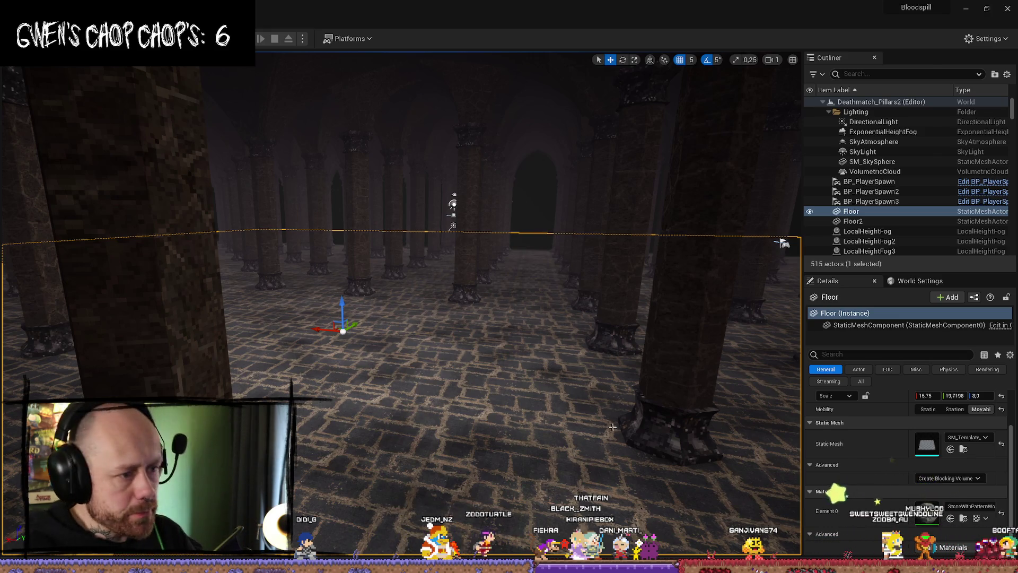
# - Fly forward and back among the pillars to inspect the stone floor
pyautogui.scroll(-1, 613, 427)
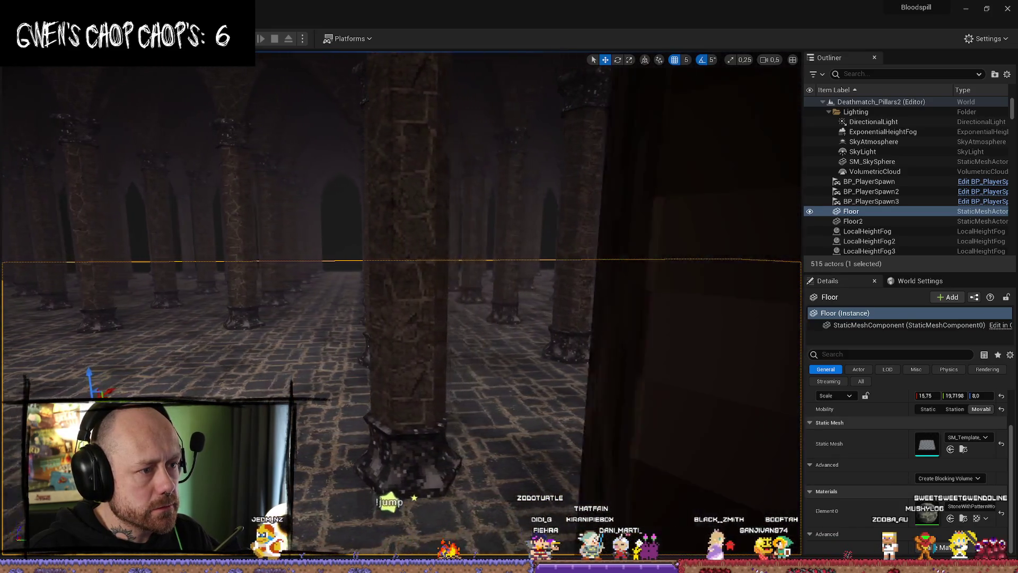
pyautogui.scroll(1, 400, 306)
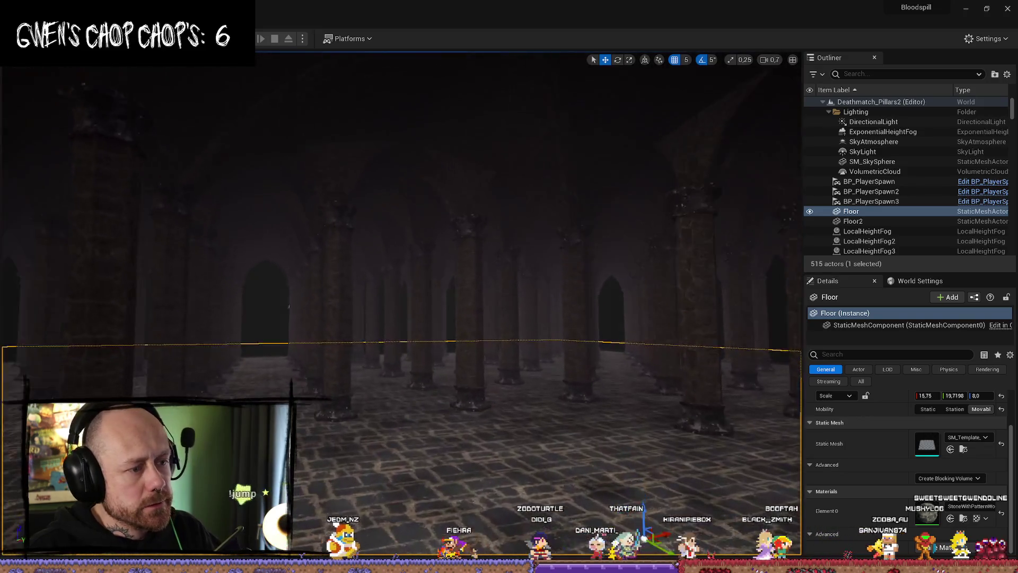
pyautogui.scroll(1, 401, 306)
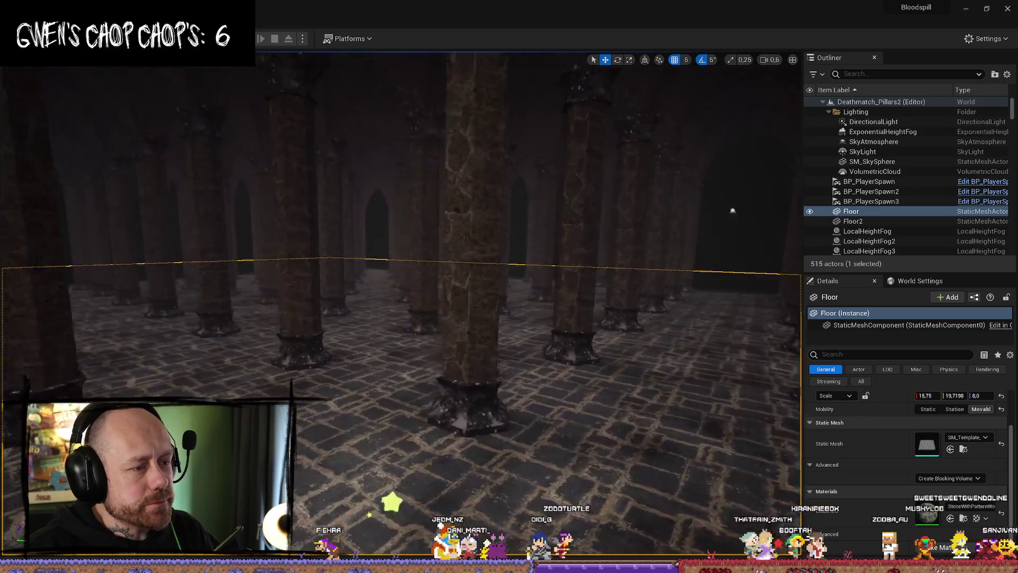
pyautogui.scroll(-2, 401, 305)
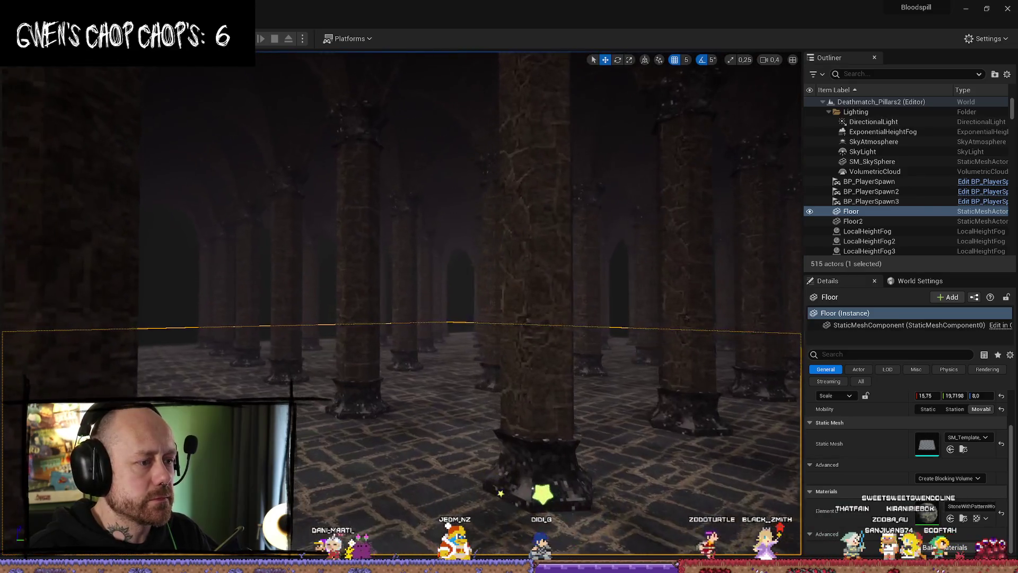
pyautogui.scroll(1, 401, 306)
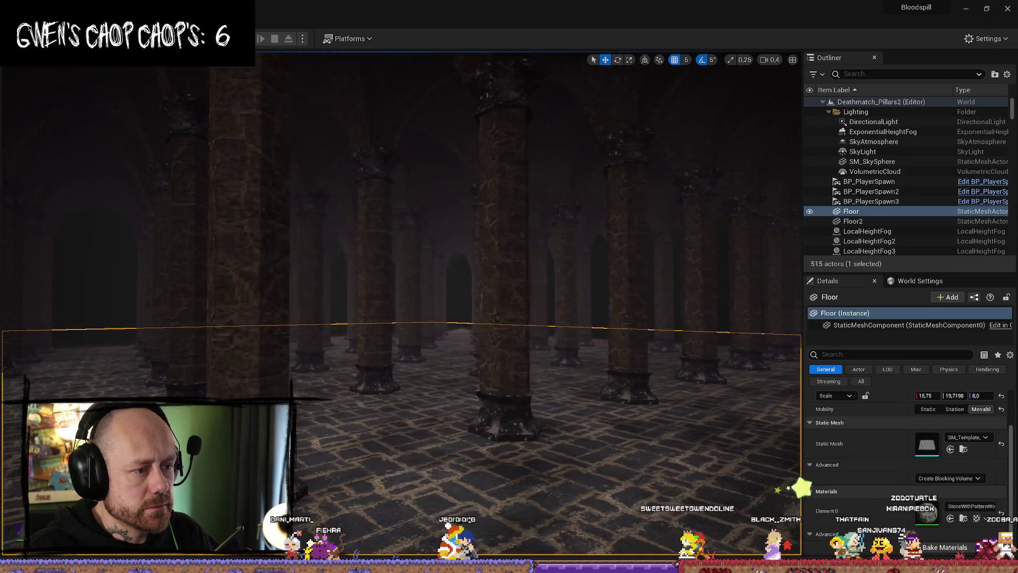
pyautogui.press('w')
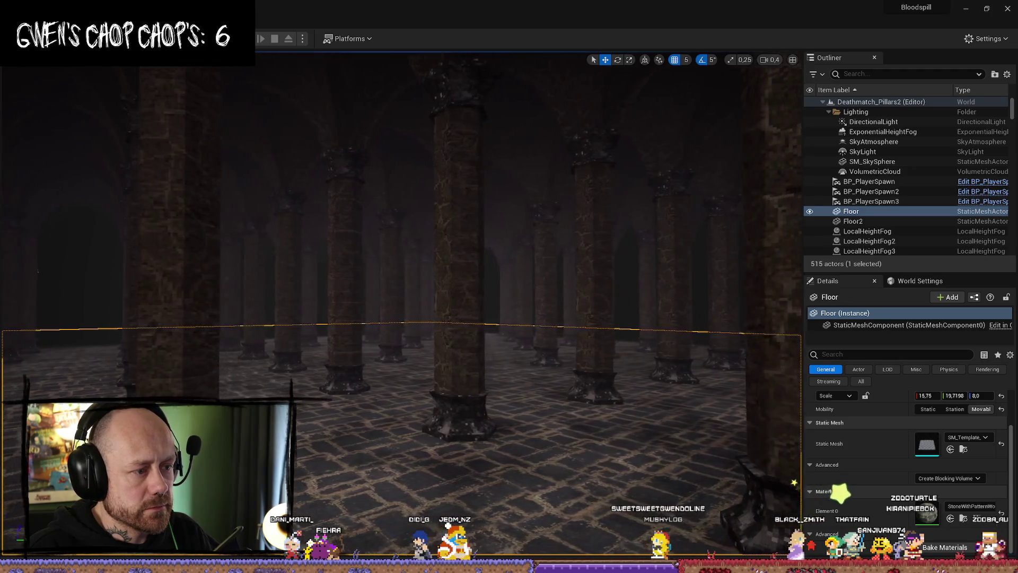
pyautogui.press('s')
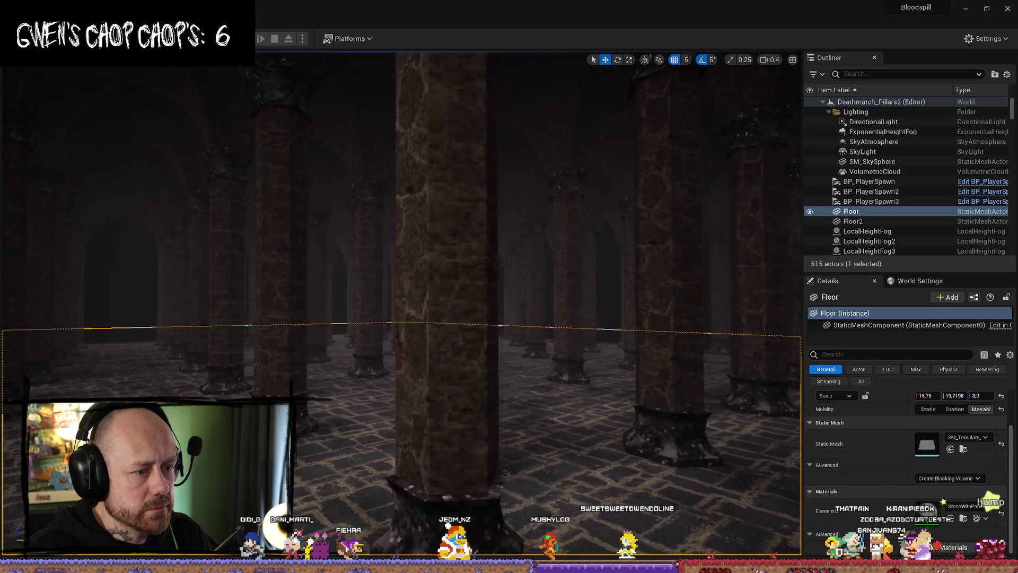
# - Rise above the pillars, tilt down at the floor tiles, then open the WorldAlign materials in the Content Drawer
pyautogui.scroll(2, 401, 305)
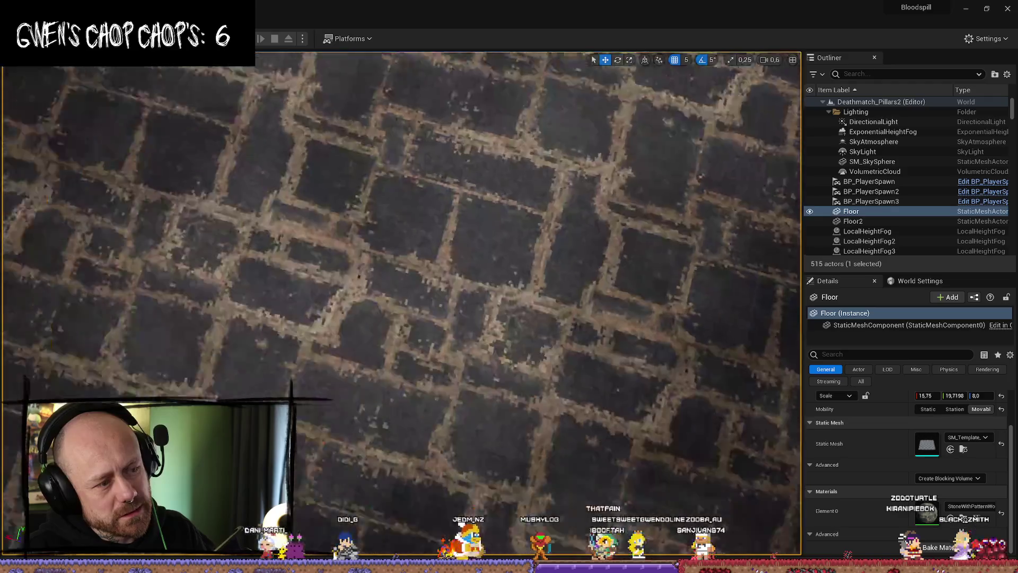
pyautogui.press('e')
pyautogui.scroll(1, 560, 334)
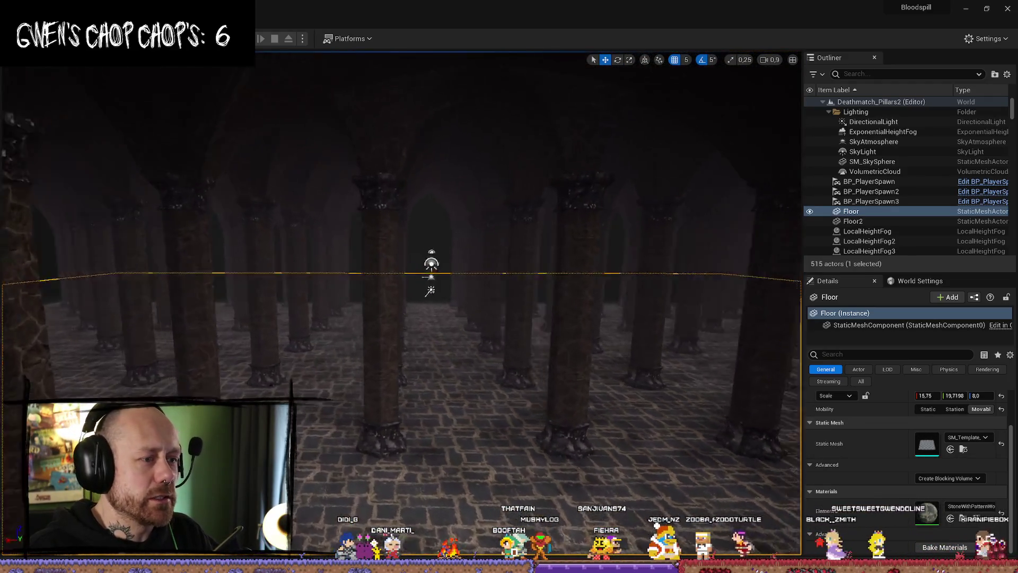
pyautogui.scroll(2, 401, 306)
pyautogui.moveTo(400, 305)
pyautogui.mouseDown()
pyautogui.moveTo(401, 393)
pyautogui.moveTo(512, 280)
pyautogui.mouseUp()
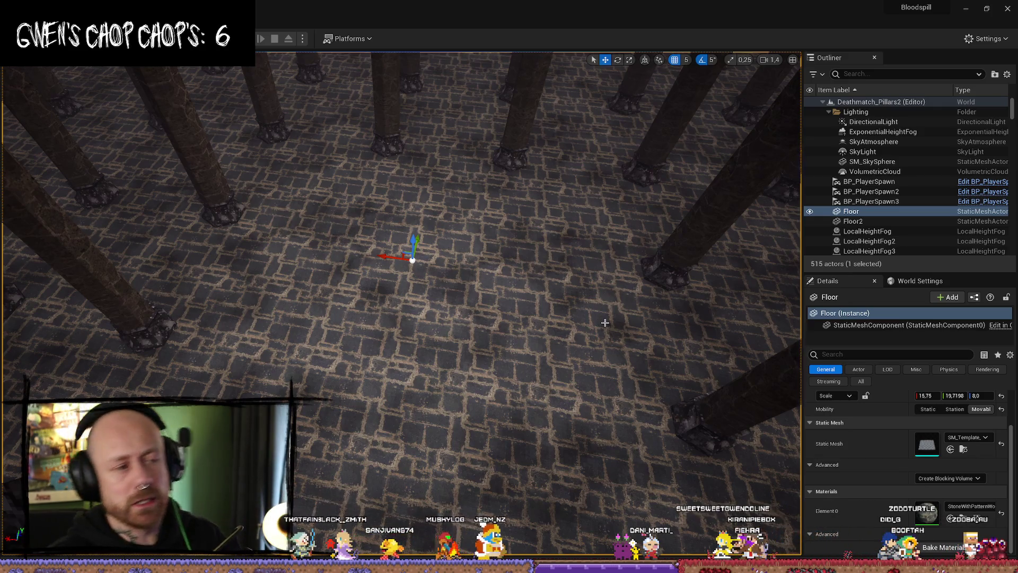
pyautogui.moveTo(443, 256)
pyautogui.mouseDown()
pyautogui.moveTo(530, 185)
pyautogui.moveTo(745, 69)
pyautogui.moveTo(540, 150)
pyautogui.moveTo(493, 232)
pyautogui.moveTo(348, 212)
pyautogui.mouseUp()
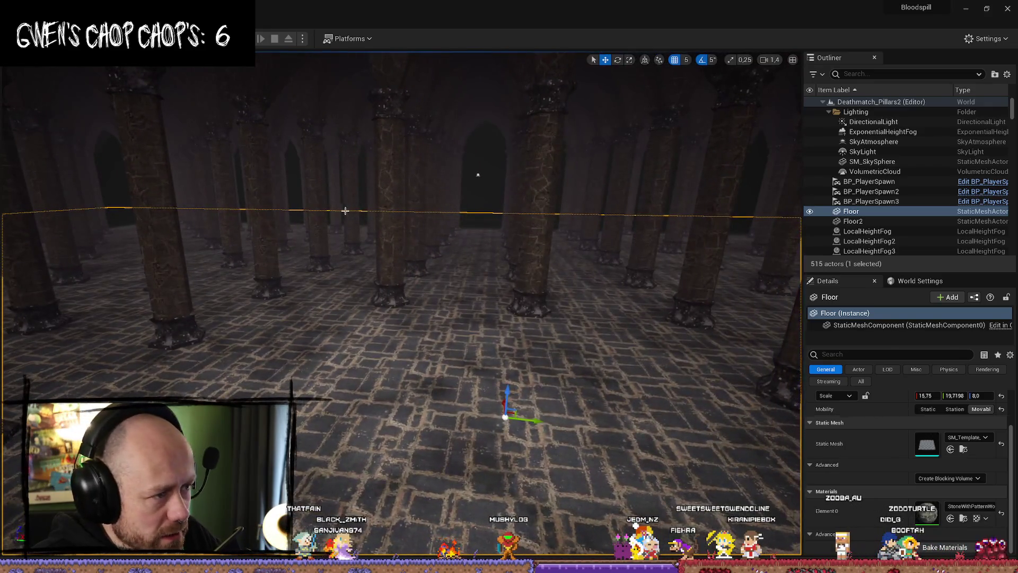
pyautogui.hotkey('ctrl', 'space')
pyautogui.scroll(10, 90, 339)
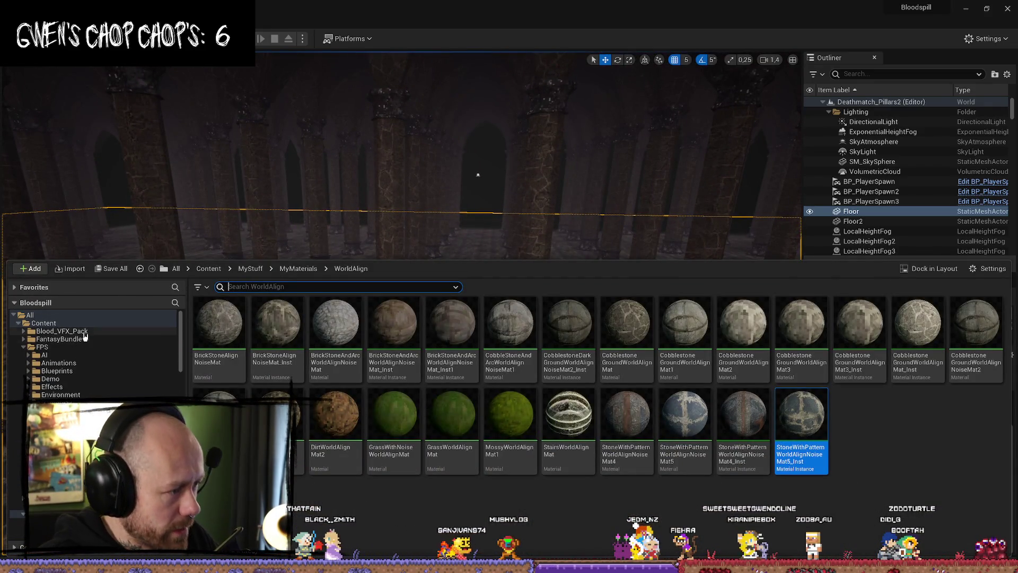
# - Search all Content for the capture point and drag BP_ConquestCapturePoint onto the hall floor
pyautogui.click(67, 324)
pyautogui.click(283, 286)
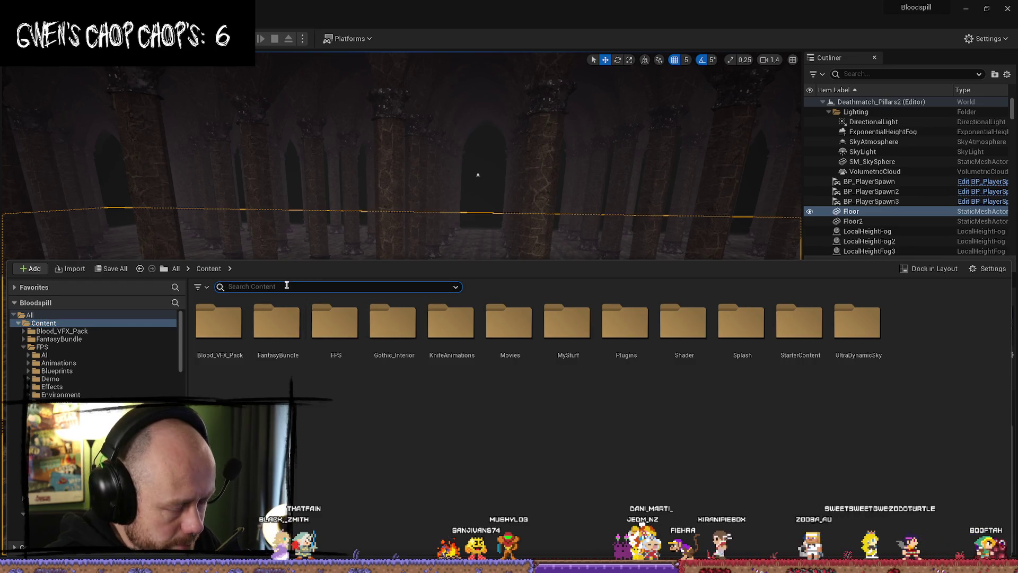
pyautogui.write('captuire')
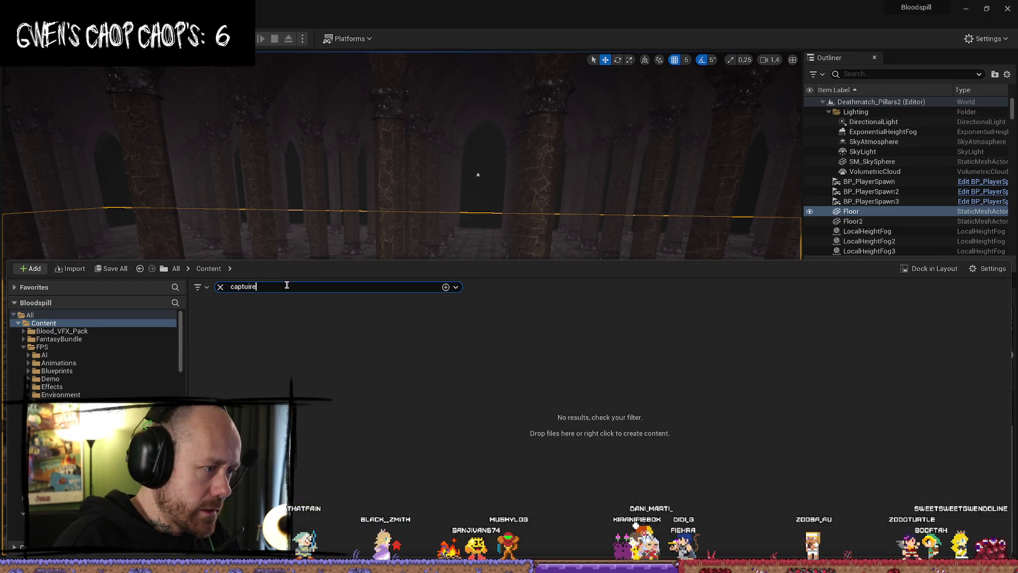
pyautogui.write('re')
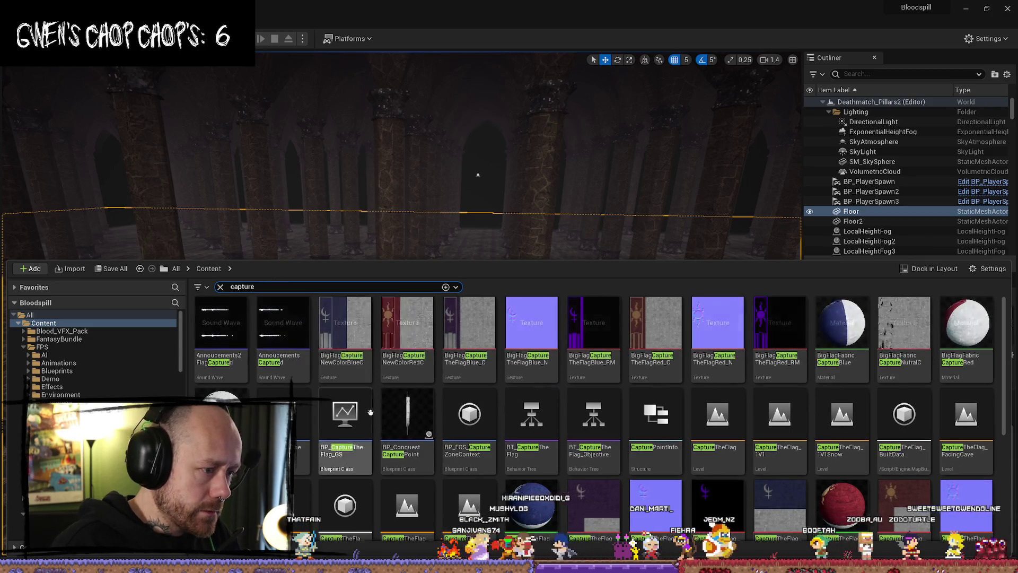
pyautogui.moveTo(390, 409)
pyautogui.mouseDown()
pyautogui.moveTo(499, 191)
pyautogui.moveTo(424, 389)
pyautogui.moveTo(412, 373)
pyautogui.mouseUp()
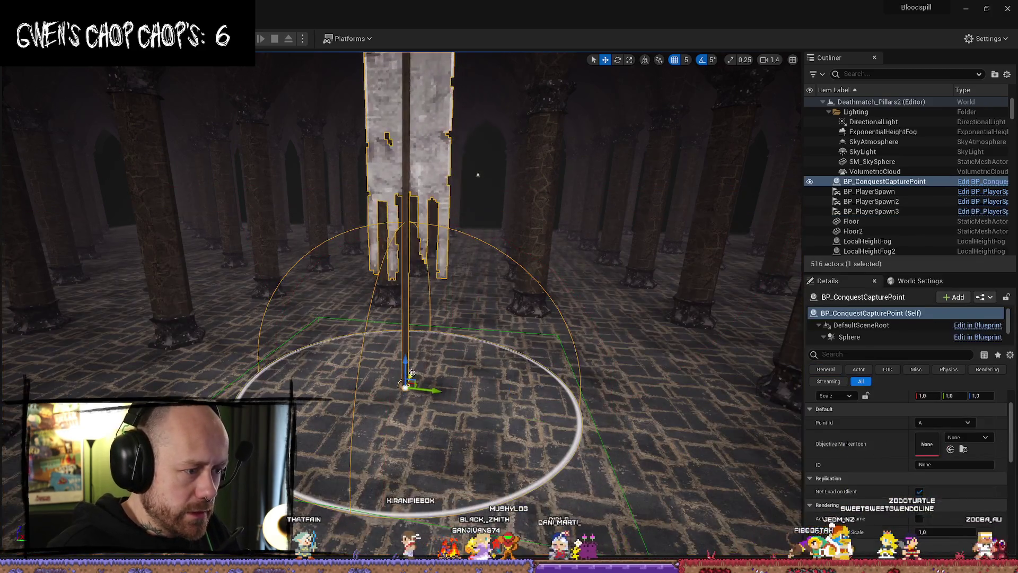
# - Reselect and frame the capture point, then select its Sphere component with radius 500
pyautogui.click(621, 326)
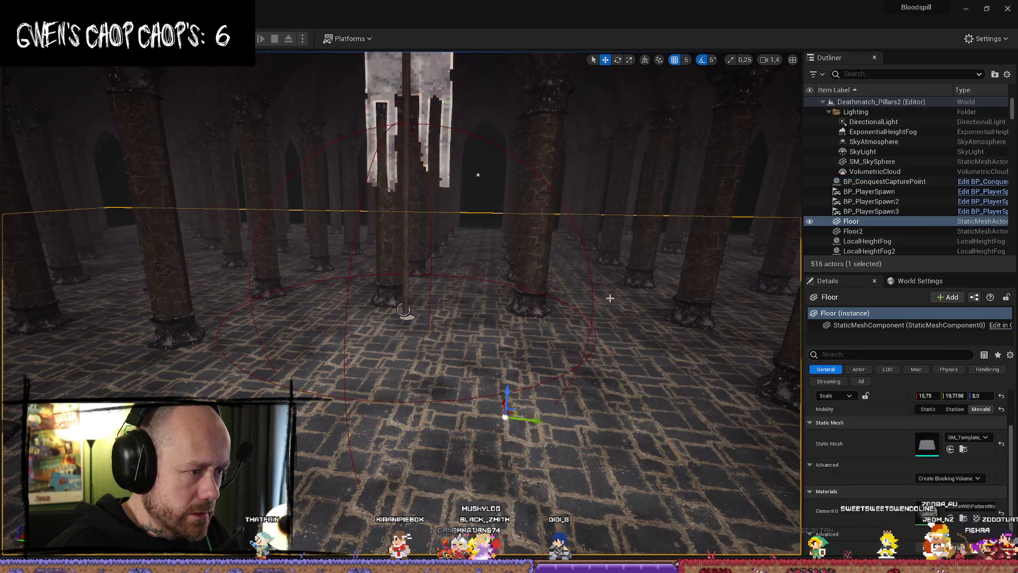
pyautogui.moveTo(617, 192)
pyautogui.mouseDown()
pyautogui.moveTo(634, 180)
pyautogui.moveTo(615, 194)
pyautogui.mouseUp()
pyautogui.moveTo(591, 273)
pyautogui.mouseDown()
pyautogui.moveTo(554, 219)
pyautogui.moveTo(492, 288)
pyautogui.mouseUp()
pyautogui.click(433, 391)
pyautogui.press('f')
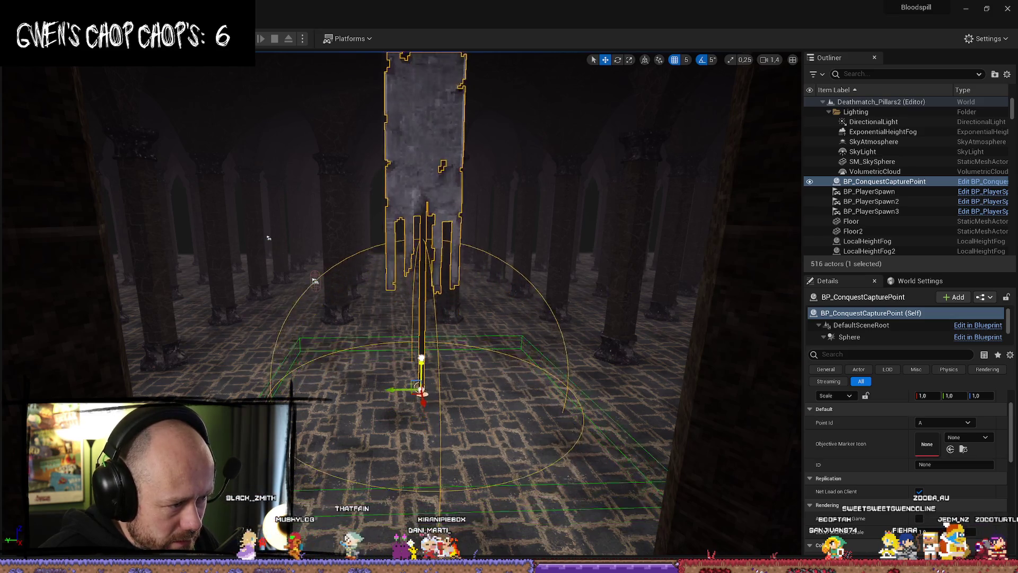
pyautogui.moveTo(268, 238)
pyautogui.mouseDown()
pyautogui.moveTo(334, 220)
pyautogui.moveTo(429, 300)
pyautogui.mouseUp()
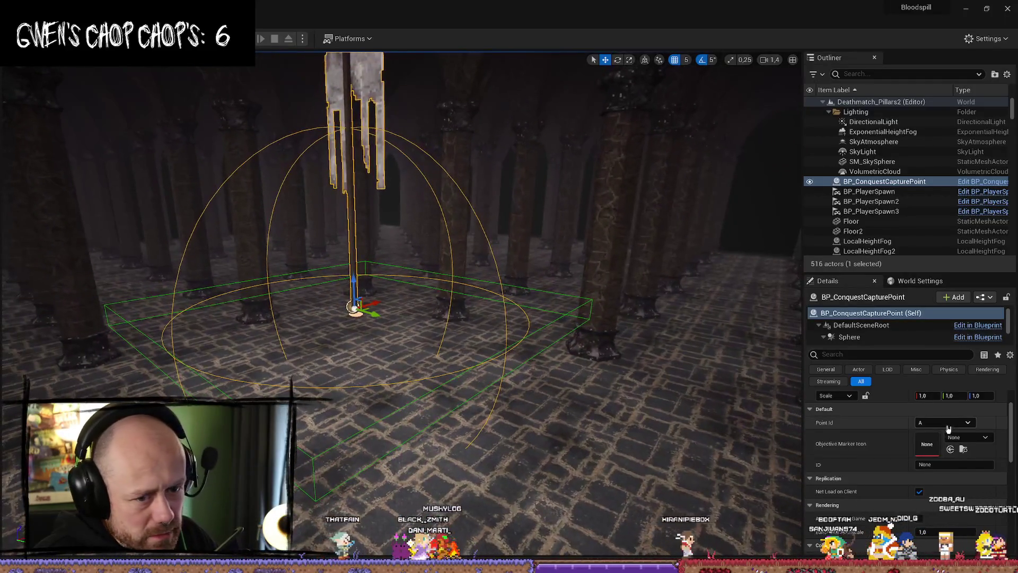
pyautogui.click(865, 338)
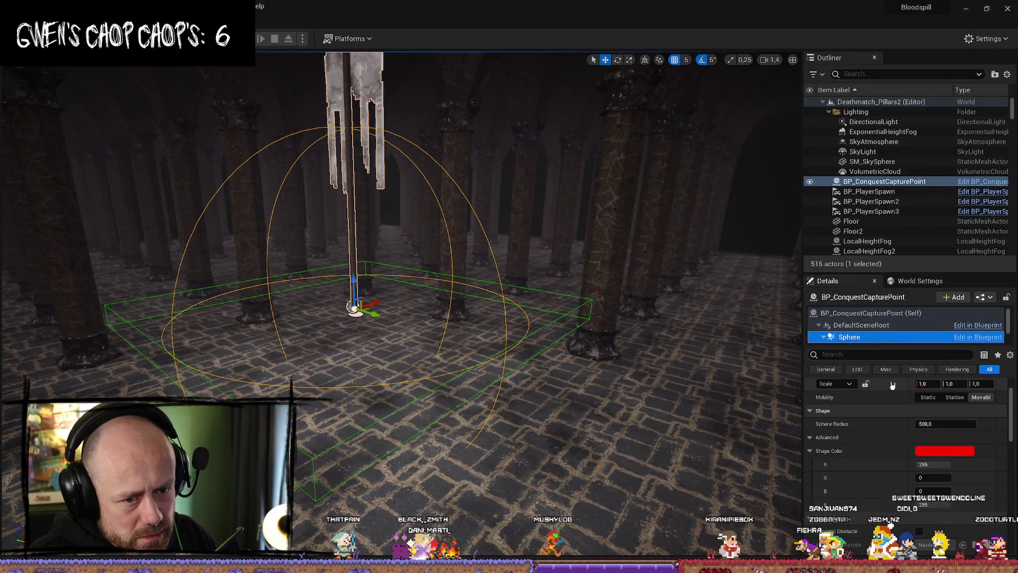
# - Lower the capture point's Sphere component to Z -120
pyautogui.scroll(2, 892, 386)
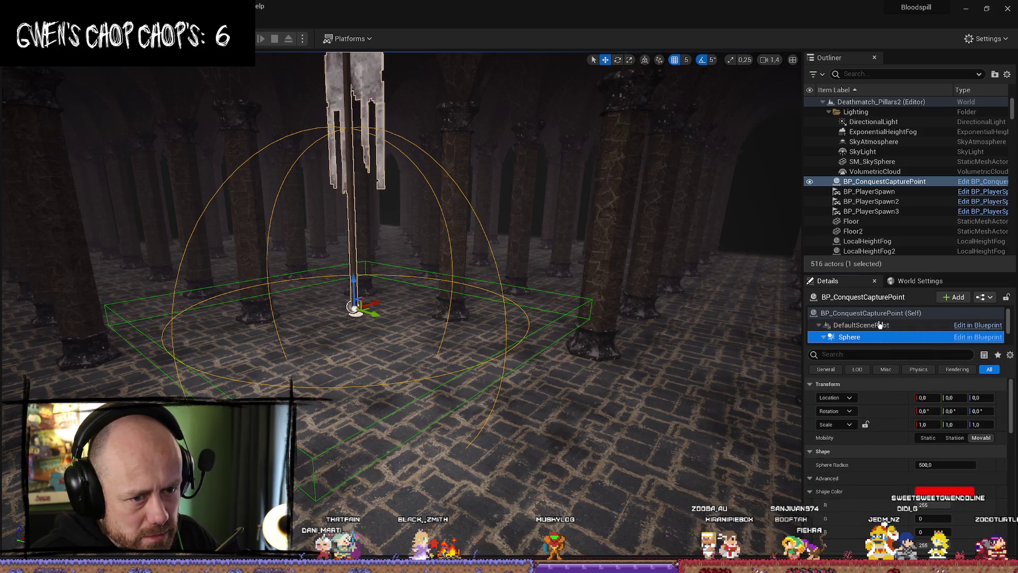
pyautogui.press('w')
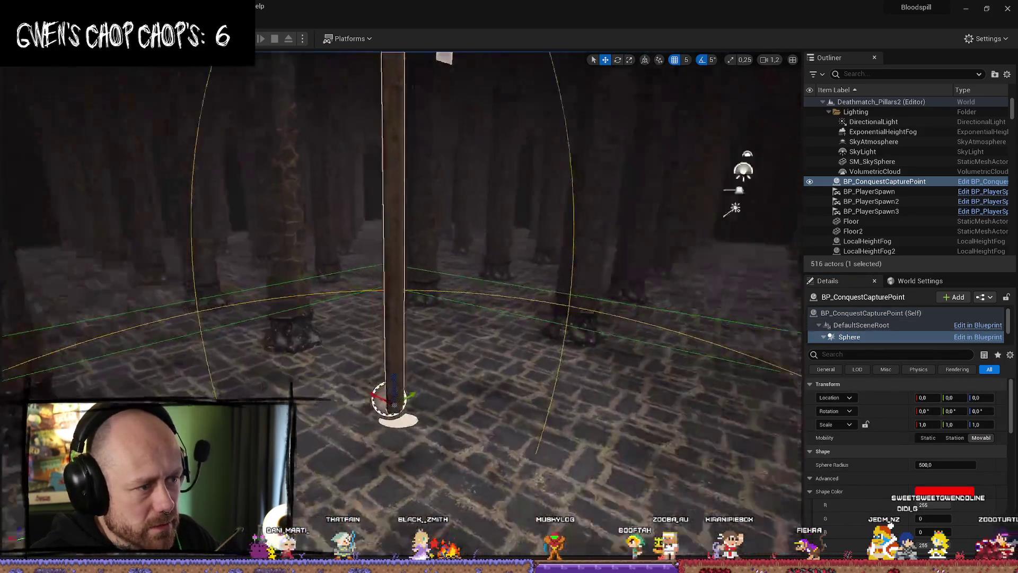
pyautogui.press('s')
pyautogui.moveTo(342, 371); pyautogui.dragTo(355, 459)
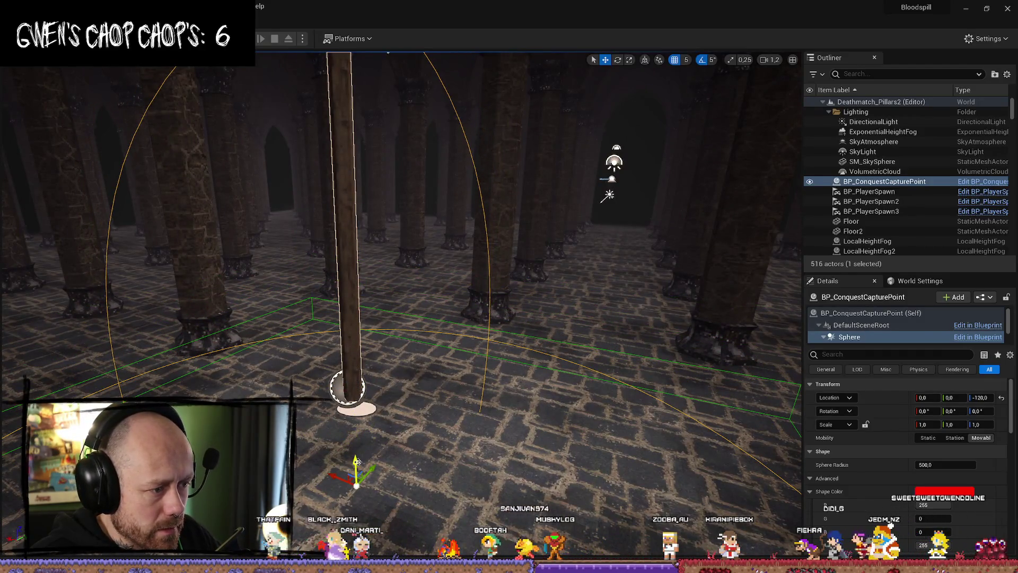
# - Lower the whole capture point onto the floor at 100, -2890, 30 and start a playtest
pyautogui.click(379, 382)
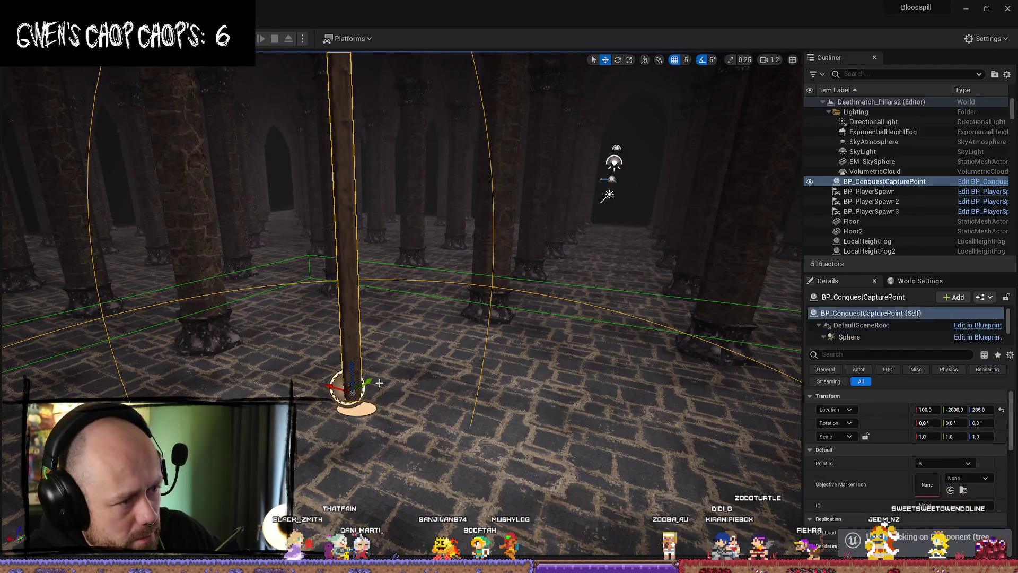
pyautogui.press('f')
pyautogui.moveTo(322, 320); pyautogui.dragTo(316, 389)
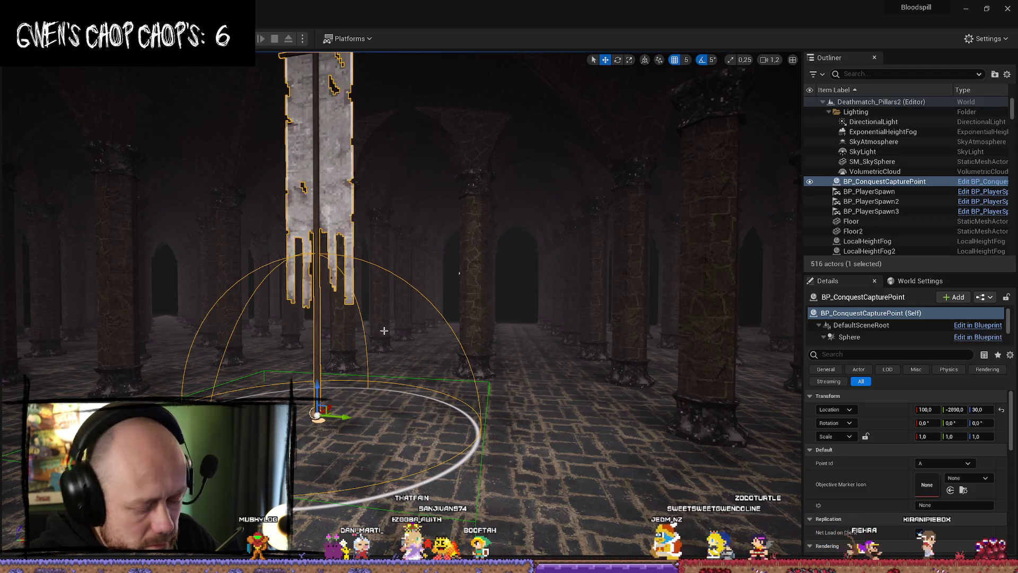
pyautogui.hotkey('alt', 'p')
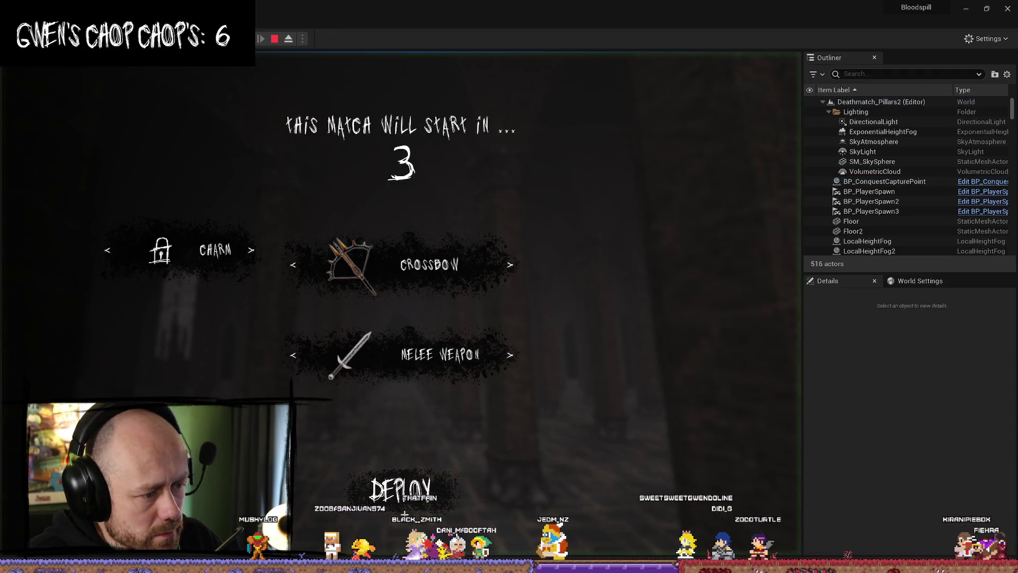
# - Leave the playtest, then send the crash report and restart the editor on the ruined village level
pyautogui.hotkey('alt', 'Tab')
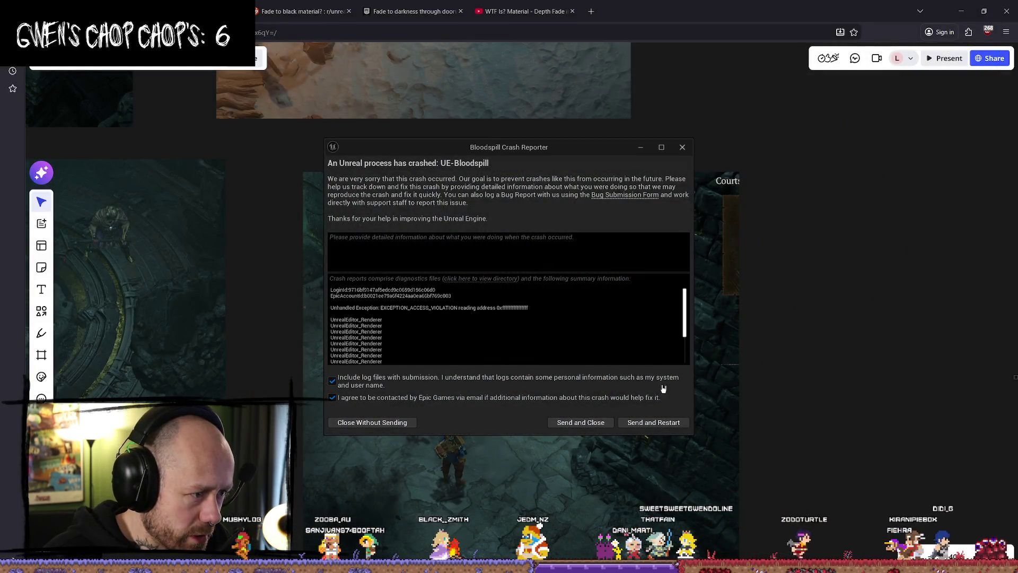
pyautogui.click(657, 422)
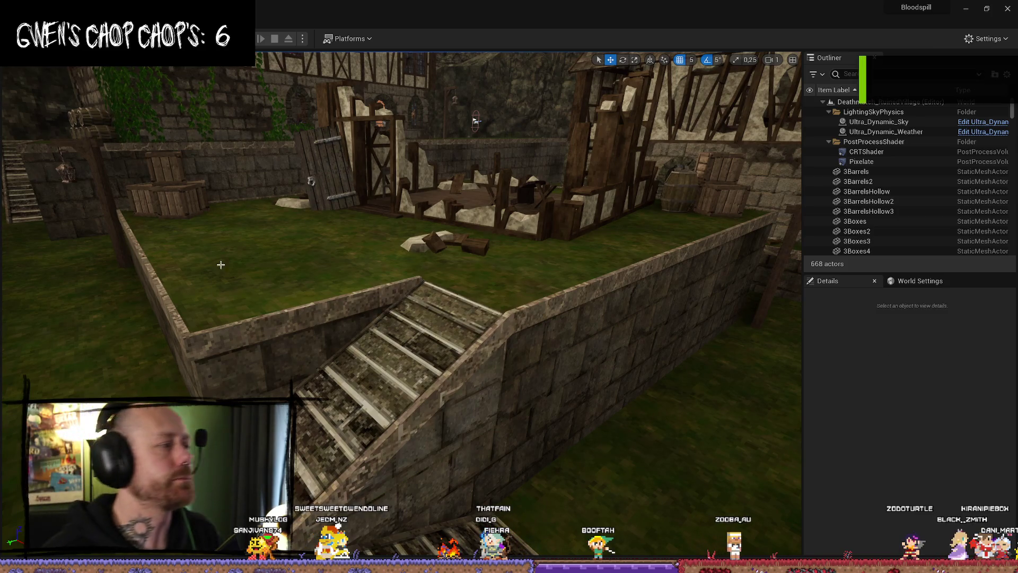
# - Browse the Content Drawer to FPS > Maps > GameModes, listing the CaptureTheFlag, Conquest and Deathmatch maps
pyautogui.hotkey('ctrl', 'space')
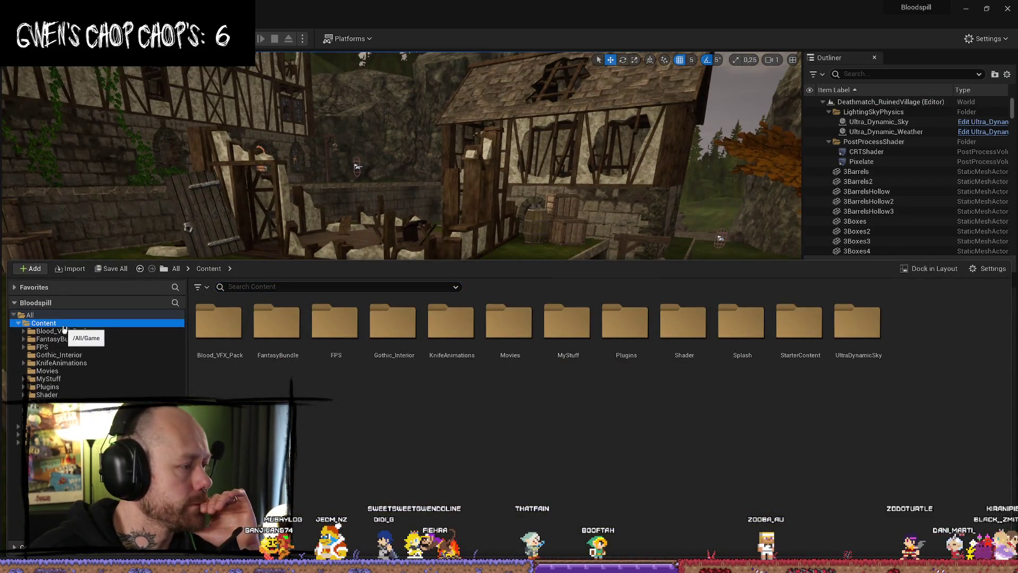
pyautogui.click(132, 379)
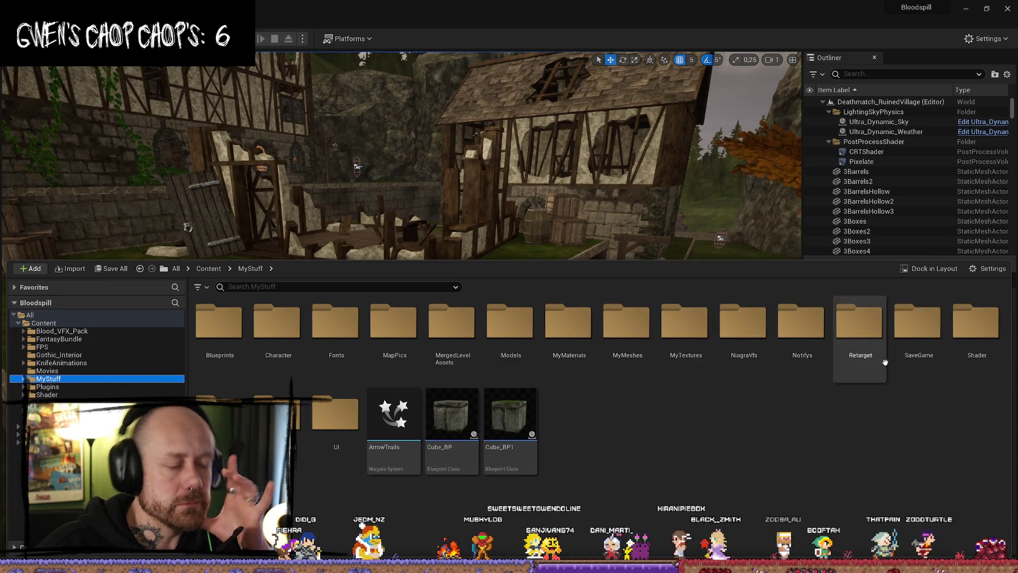
pyautogui.click(42, 346)
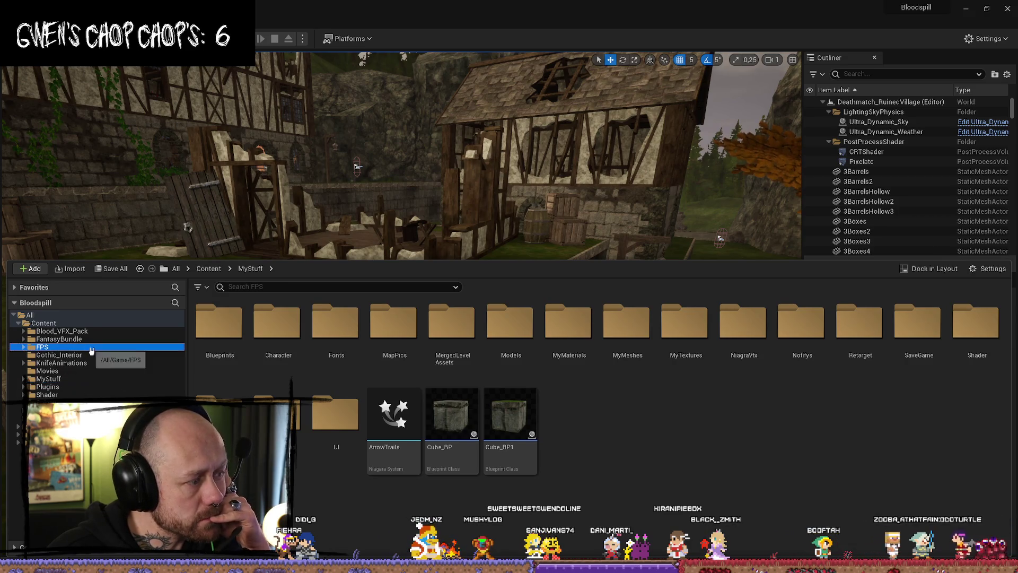
pyautogui.doubleClick(682, 325)
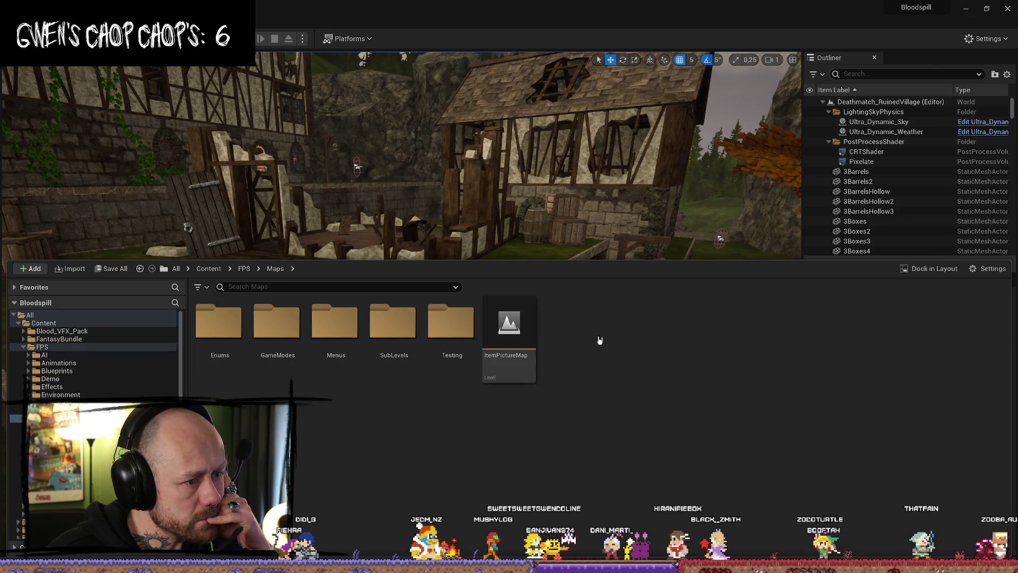
pyautogui.doubleClick(335, 323)
pyautogui.click(261, 333)
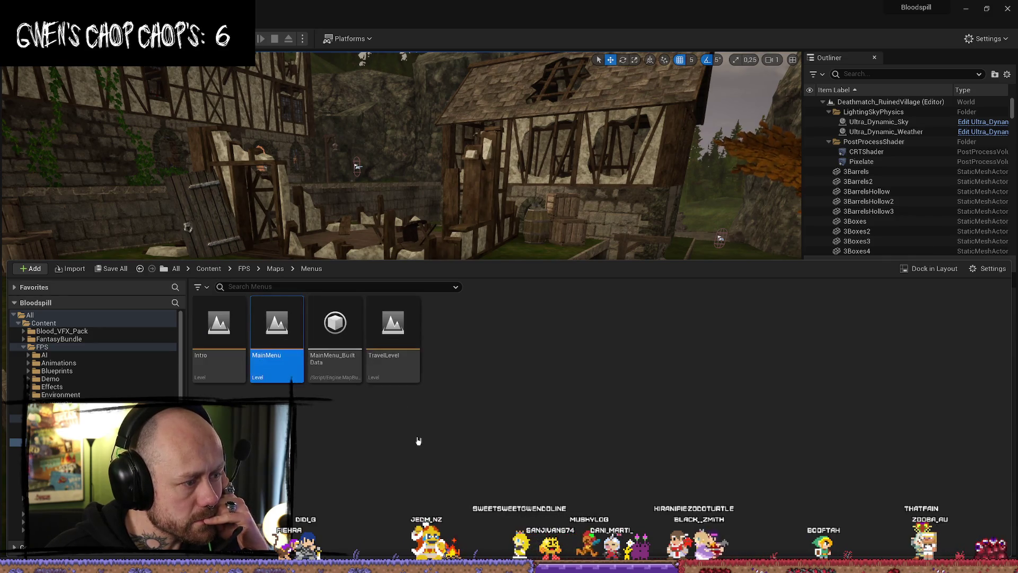
pyautogui.hotkey('alt', 'Left')
pyautogui.doubleClick(277, 323)
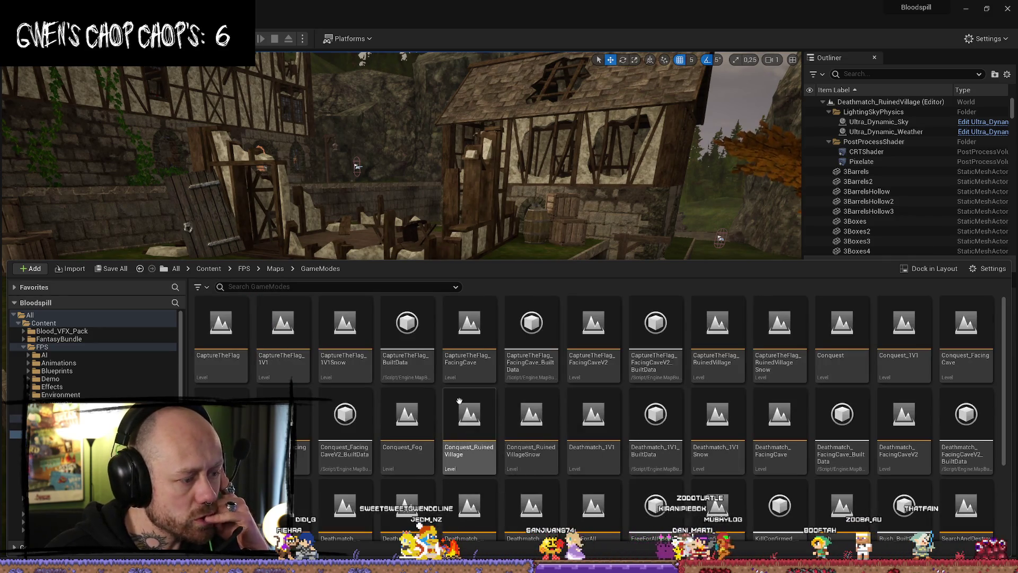
pyautogui.scroll(-3, 458, 400)
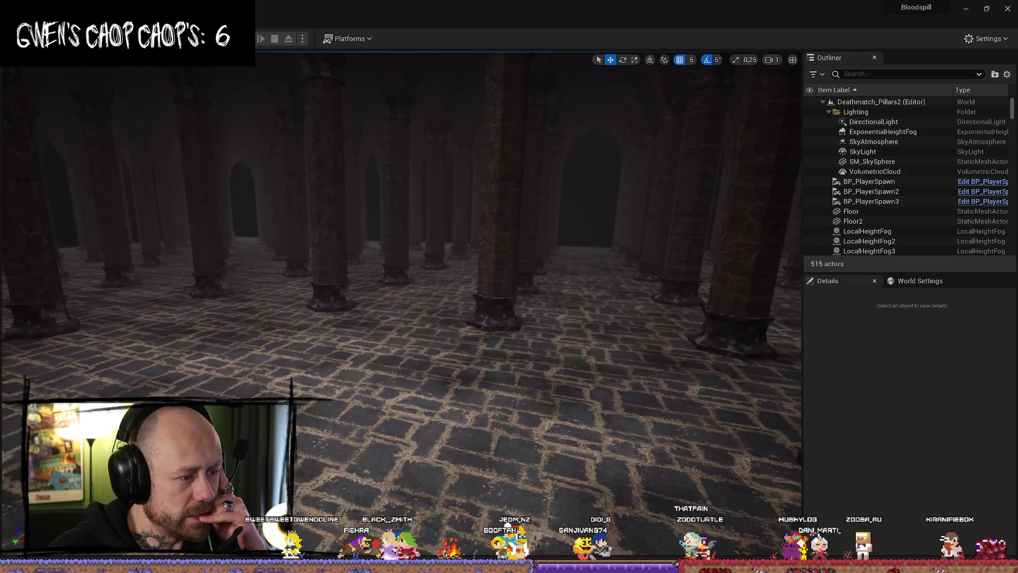
# - Fly through the pillar hall and delete PlayerStart2, keeping the original PlayerStart
pyautogui.moveTo(507, 180); pyautogui.dragTo(508, 189)
pyautogui.scroll(1, 507, 180)
pyautogui.click(302, 200)
pyautogui.moveTo(487, 226); pyautogui.dragTo(487, 227)
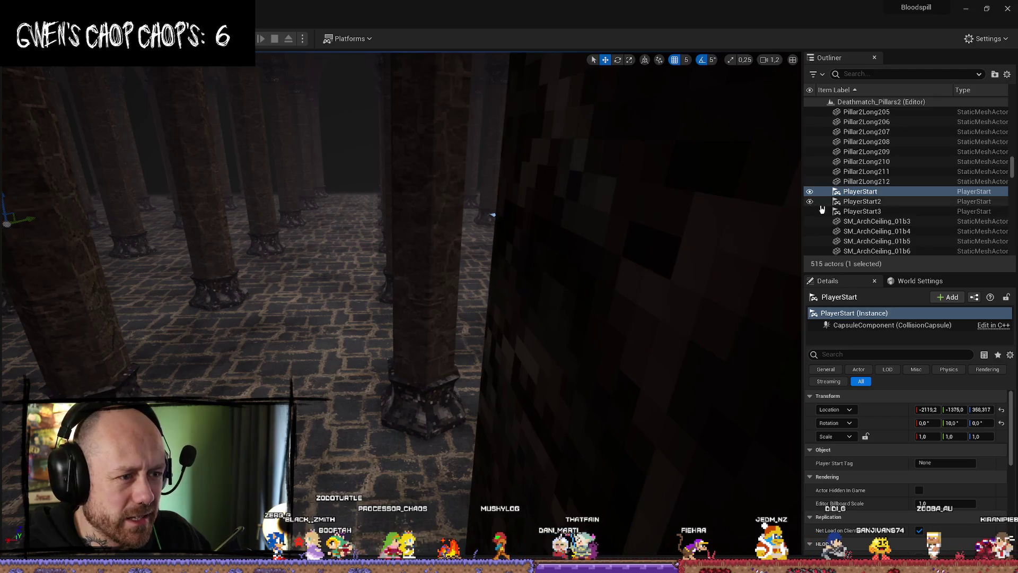
pyautogui.doubleClick(859, 201)
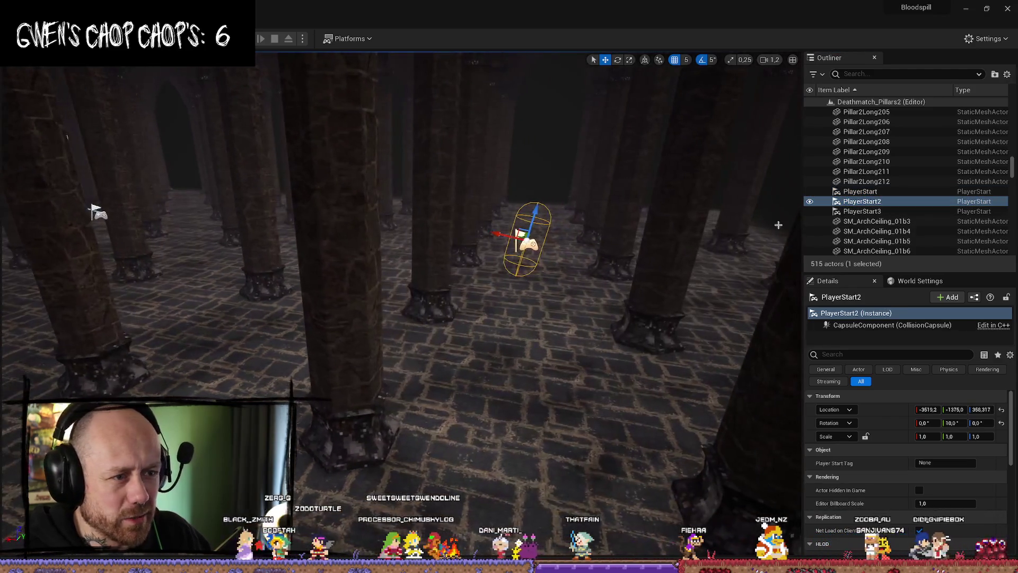
pyautogui.press('Delete')
pyautogui.press('Delete')
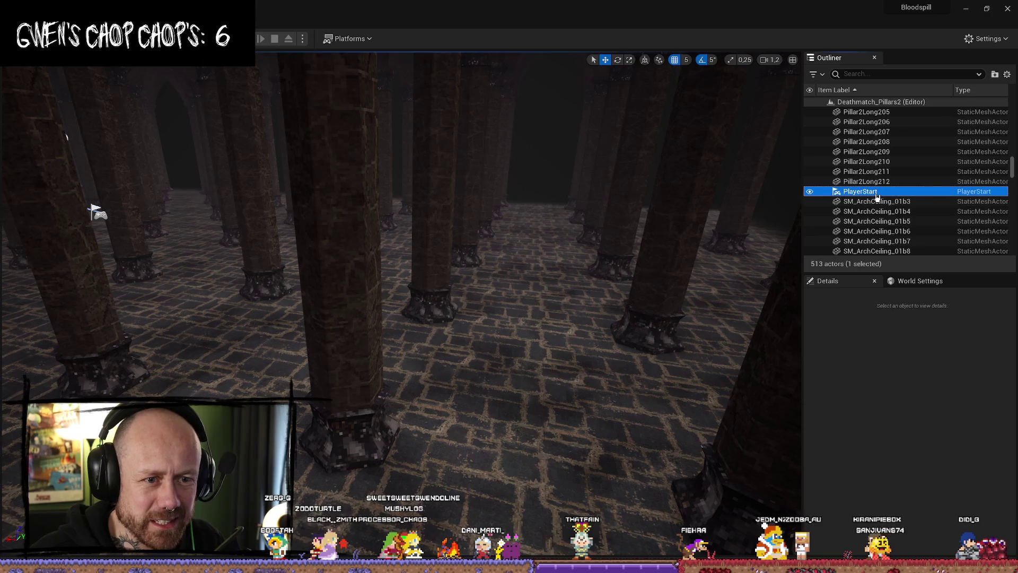
pyautogui.doubleClick(860, 192)
# - Delete BP_PlayerSpawn2 and BP_PlayerSpawn3, leaving only BP_PlayerSpawn, and start a playtest
pyautogui.click(426, 247)
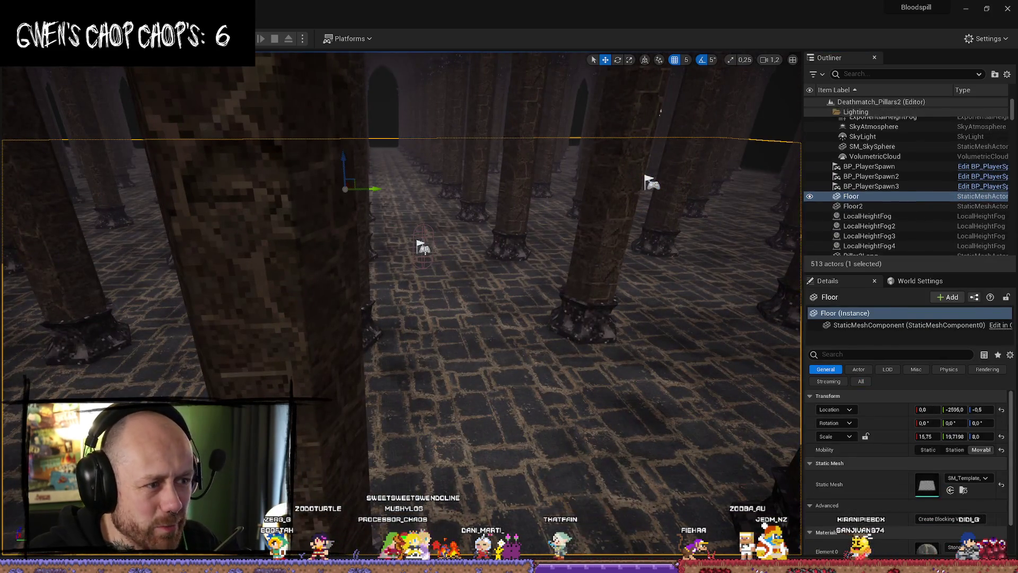
pyautogui.click(888, 175)
pyautogui.press('Delete')
pyautogui.click(888, 176)
pyautogui.press('Delete')
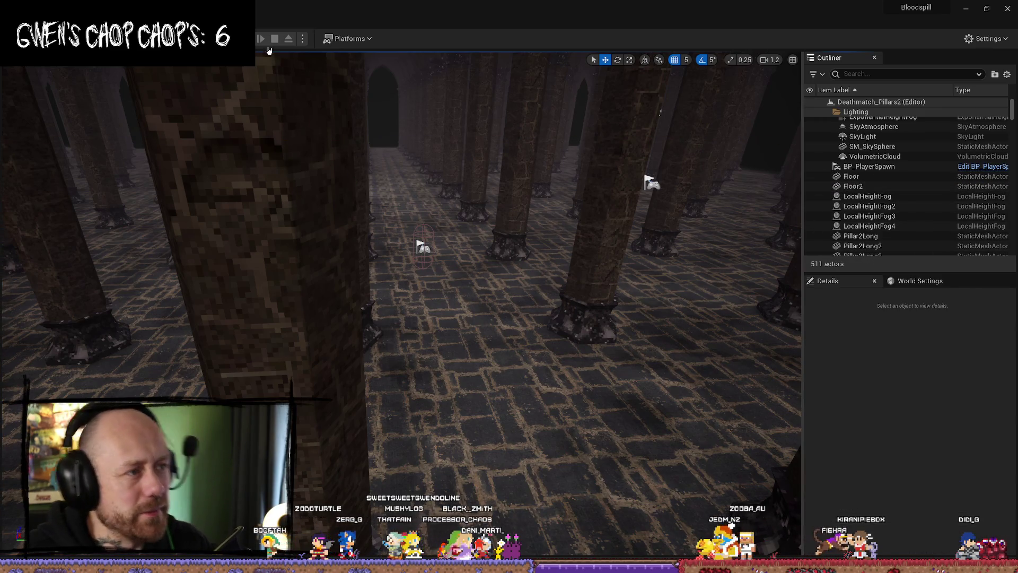
pyautogui.click(247, 38)
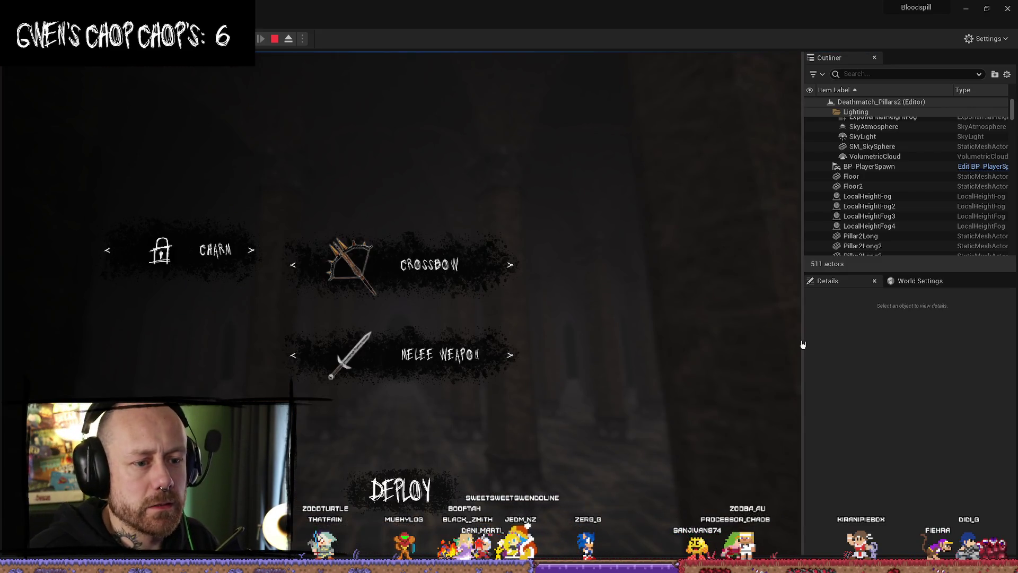
# - Playtest with a wider game view, then stop and bring back the Content Drawer
pyautogui.moveTo(803, 344); pyautogui.dragTo(924, 344)
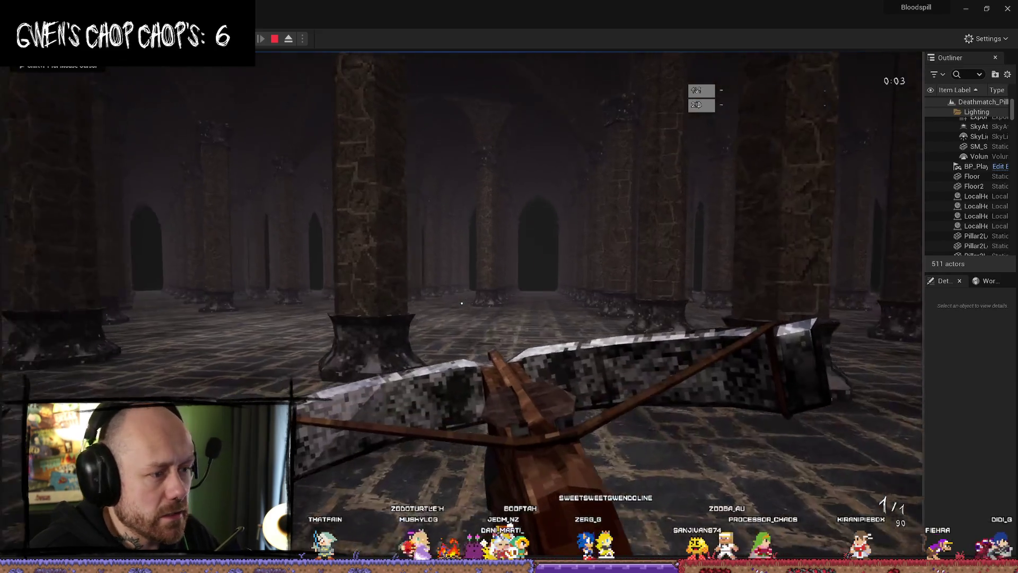
pyautogui.press('Escape')
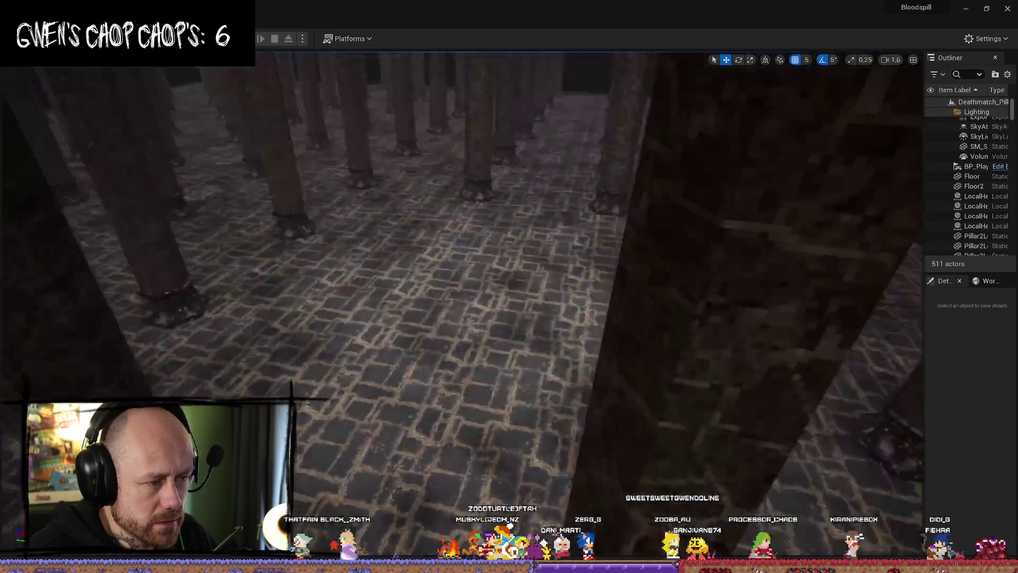
pyautogui.hotkey('ctrl', 'space')
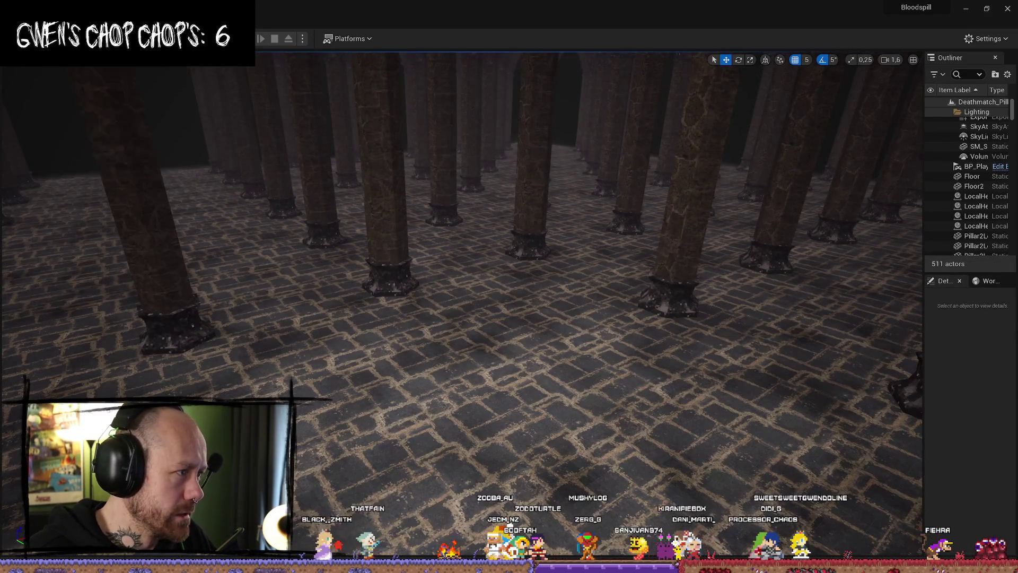
# - Save all modified assets and fly the camera down the hall toward the player start
pyautogui.click(13, 21)
pyautogui.click(80, 137)
pyautogui.moveTo(296, 197); pyautogui.dragTo(287, 343)
pyautogui.scroll(1, 288, 344)
pyautogui.moveTo(508, 458); pyautogui.dragTo(507, 458)
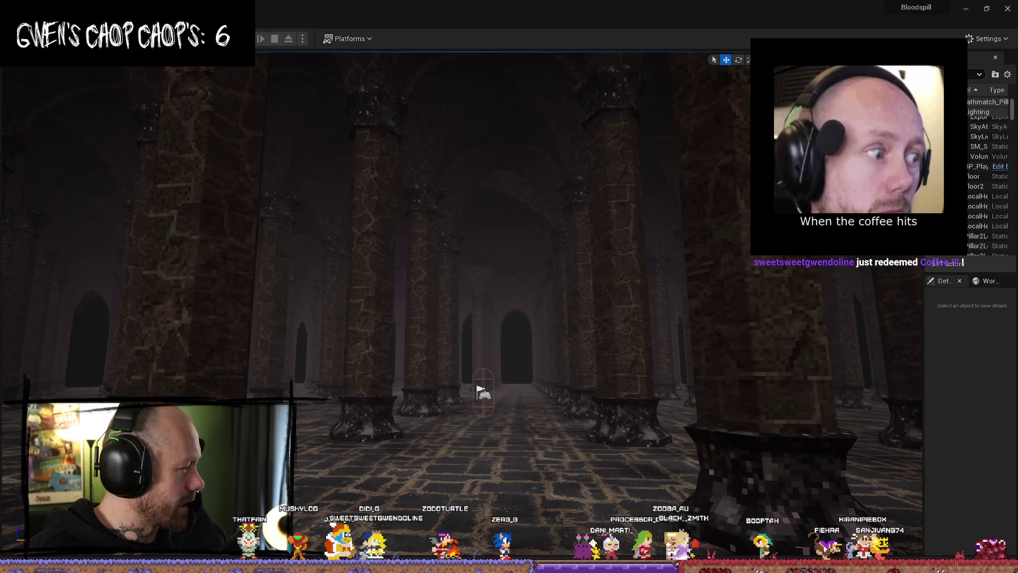
# - Look around the hall, select a pillar and the floor, then toggle Game View with G
pyautogui.press('Left')
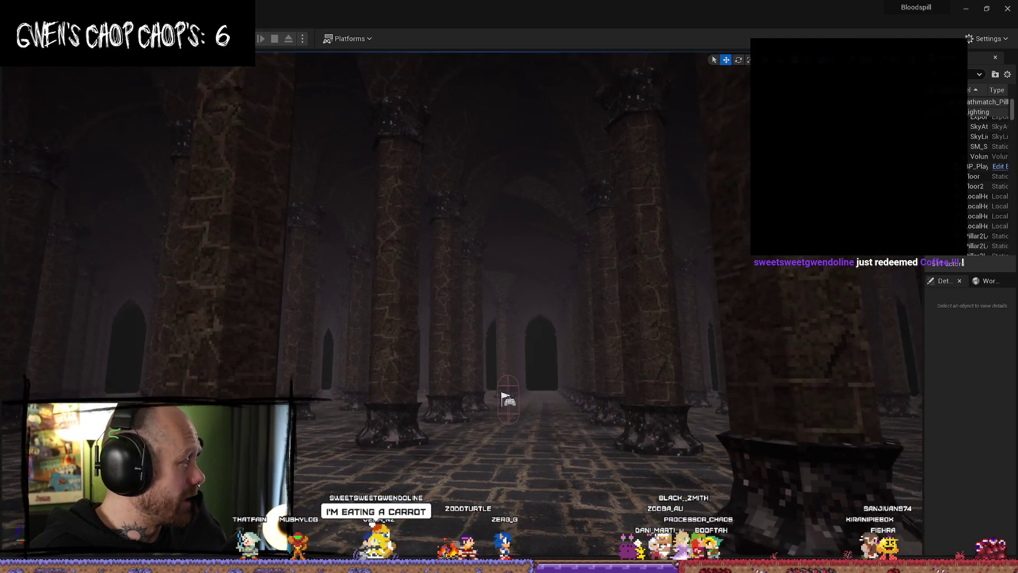
pyautogui.press('Right')
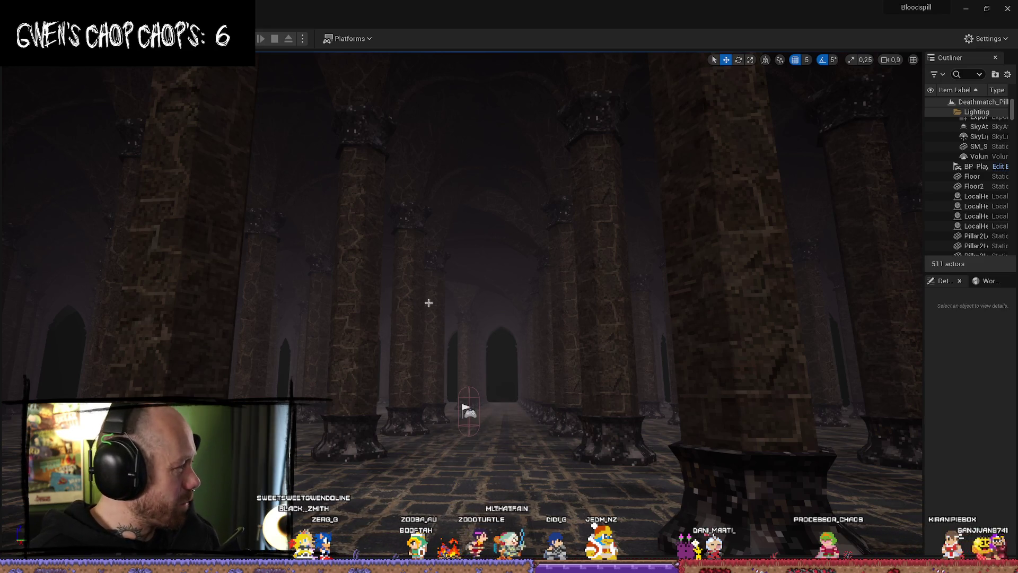
pyautogui.press('Left')
pyautogui.moveTo(447, 332); pyautogui.dragTo(480, 324)
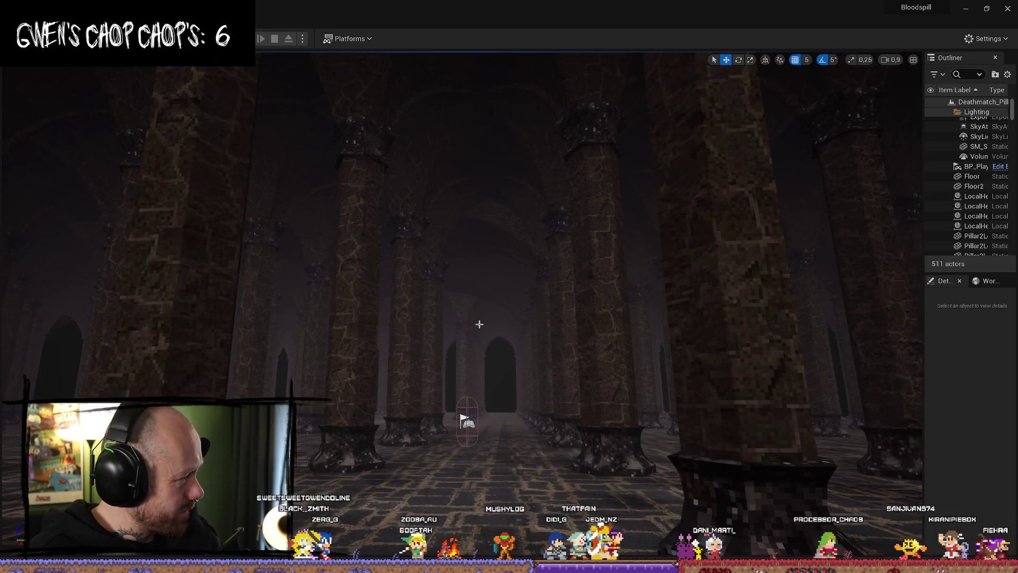
pyautogui.click(356, 292)
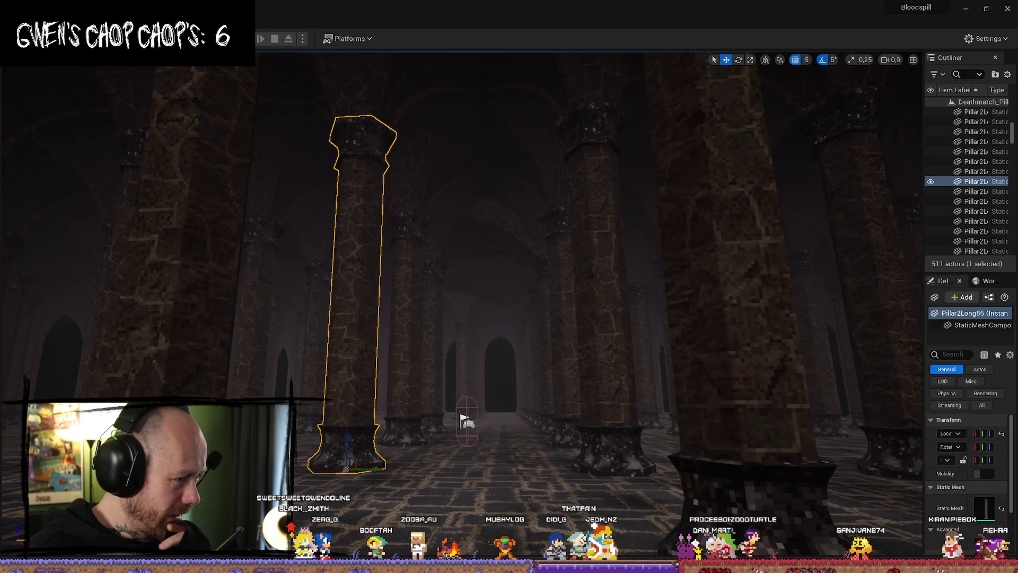
pyautogui.click(530, 451)
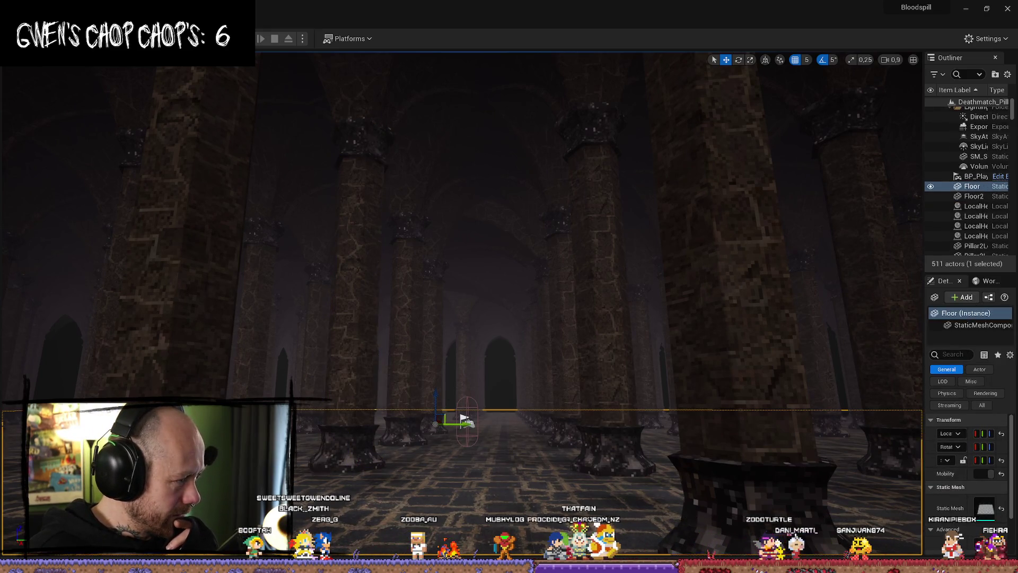
pyautogui.press('g')
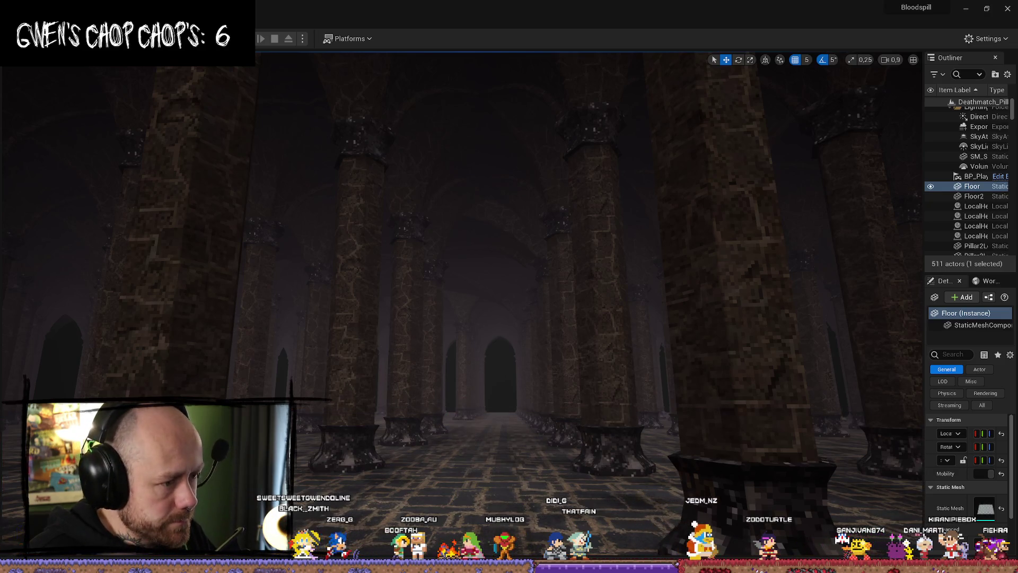
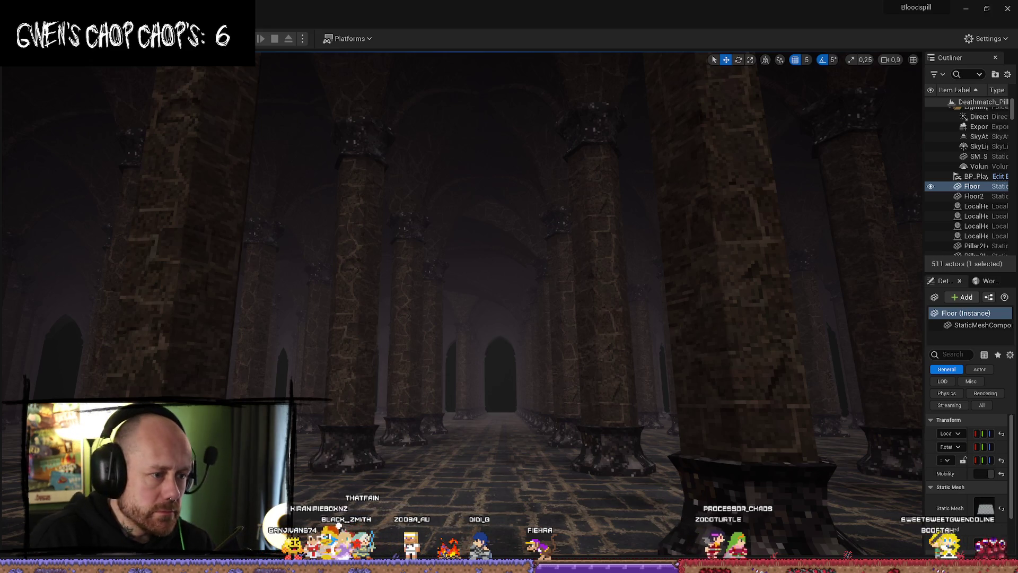
# - Fly through the pillared Unreal hall at higher camera speed, then switch to Affinity Photo
pyautogui.moveTo(517, 400); pyautogui.dragTo(506, 241)
pyautogui.scroll(1, 513, 321)
pyautogui.moveTo(475, 303)
pyautogui.mouseDown()
pyautogui.moveTo(461, 303)
pyautogui.moveTo(475, 304)
pyautogui.mouseUp()
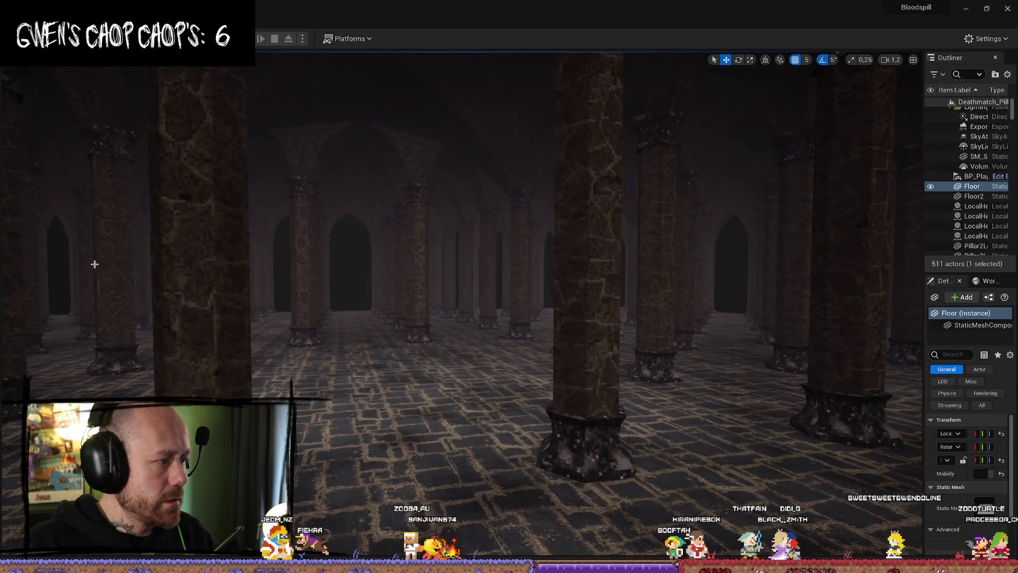
pyautogui.hotkey('alt', 'Tab')
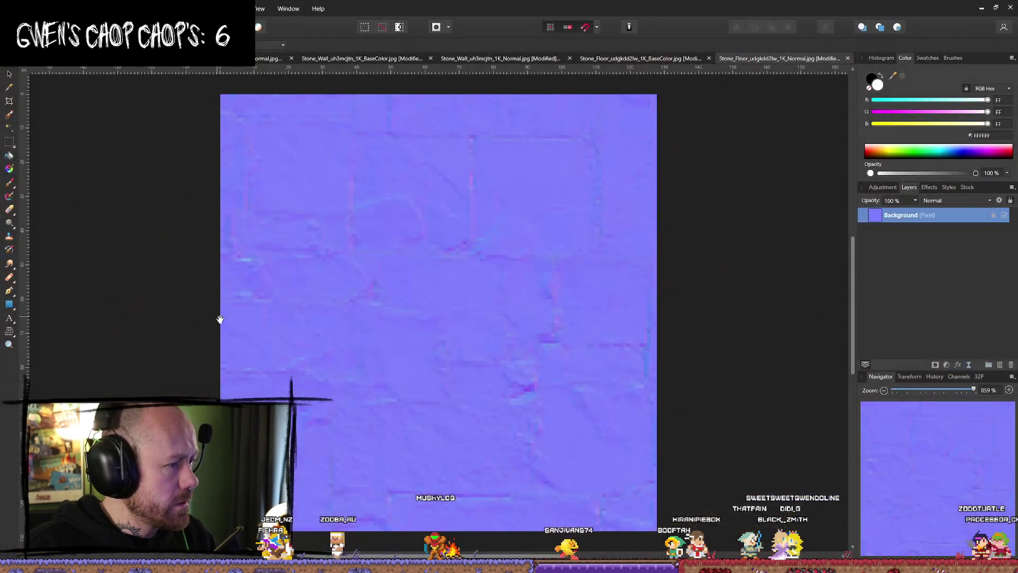
# - Close the stone normal map and each remaining texture without saving, then open Unreal's Content Drawer
pyautogui.click(1010, 8)
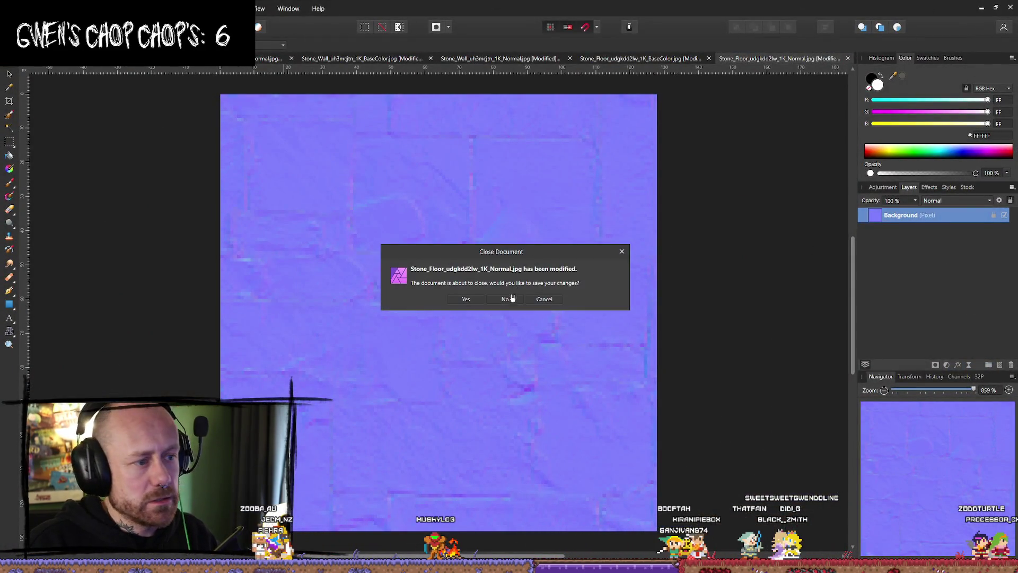
pyautogui.click(509, 299)
pyautogui.click(507, 299)
pyautogui.click(508, 299)
pyautogui.click(507, 300)
pyautogui.click(508, 299)
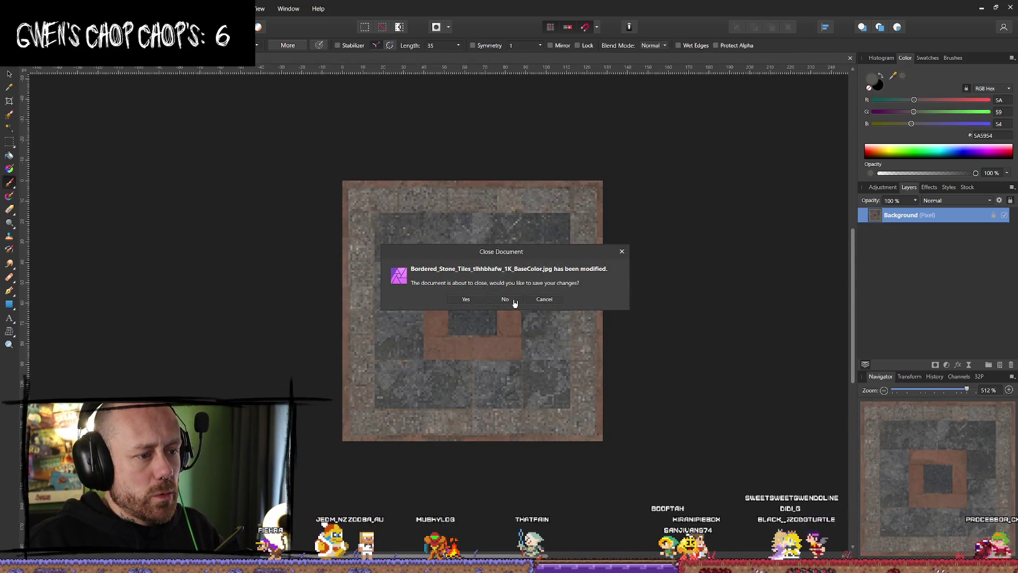
pyautogui.click(509, 300)
pyautogui.hotkey('ctrl', 'space')
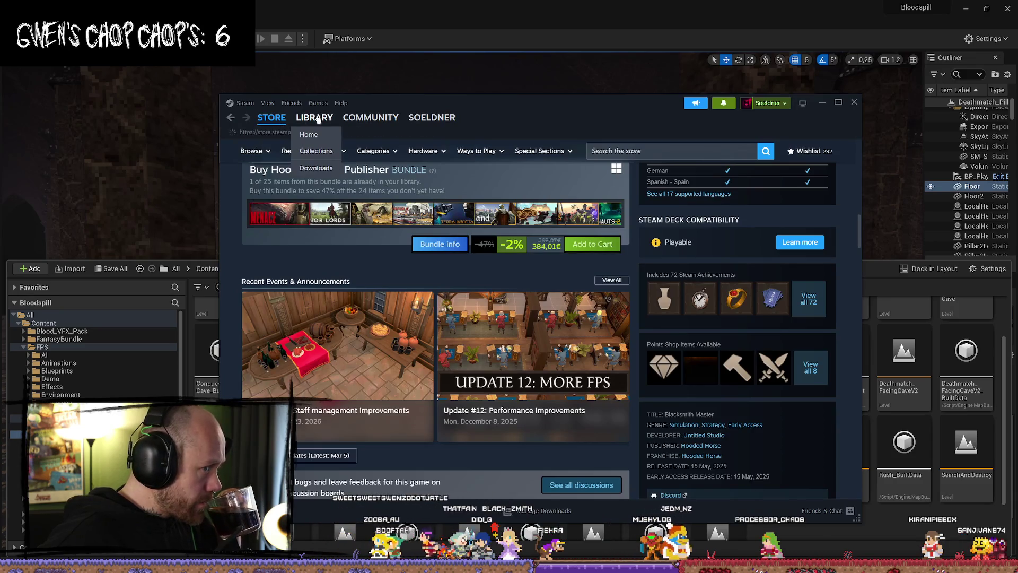
# - Launch Blender 4.3 from the Steam library and close the Steam window
pyautogui.click(314, 118)
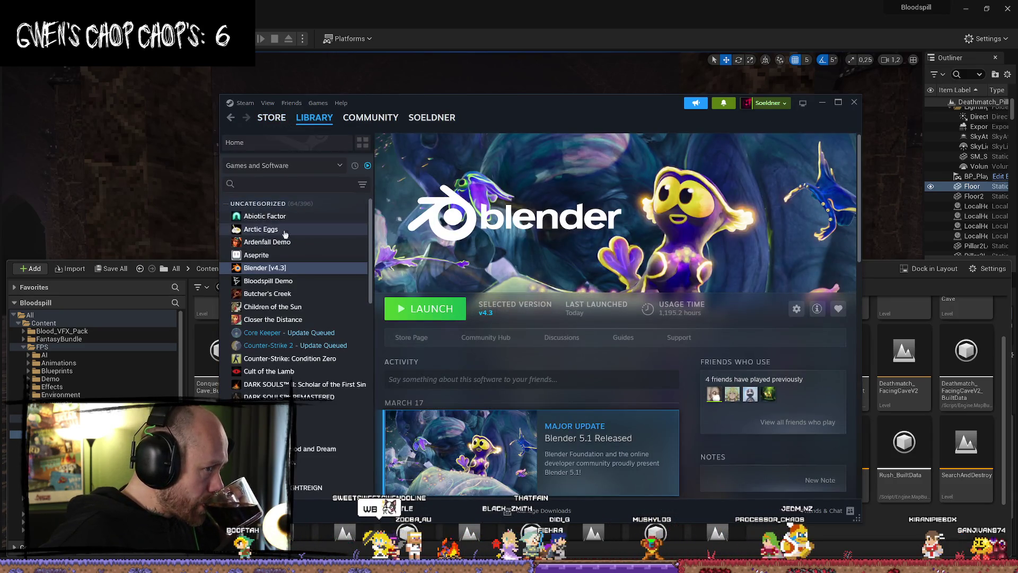
pyautogui.click(424, 308)
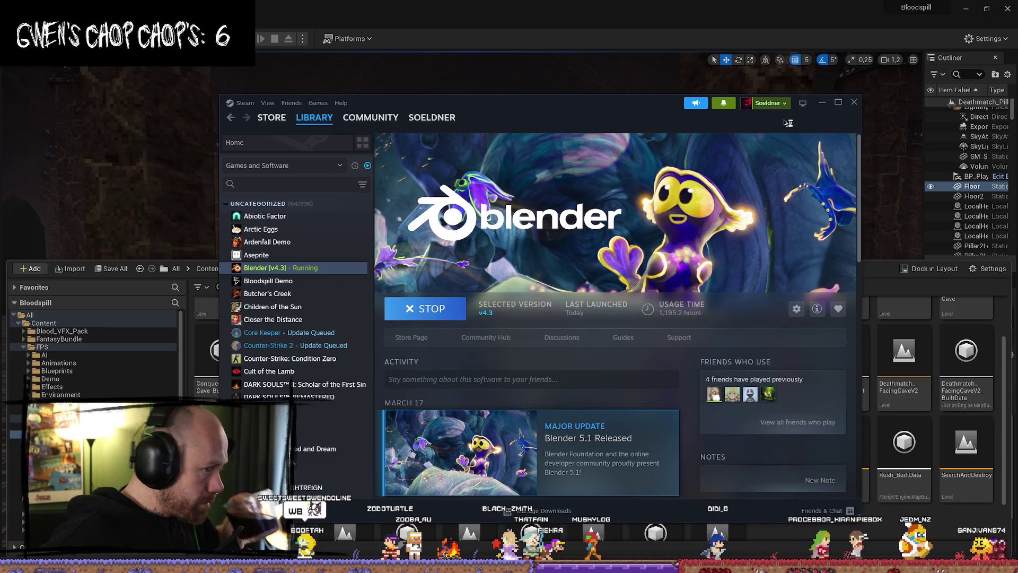
pyautogui.click(856, 102)
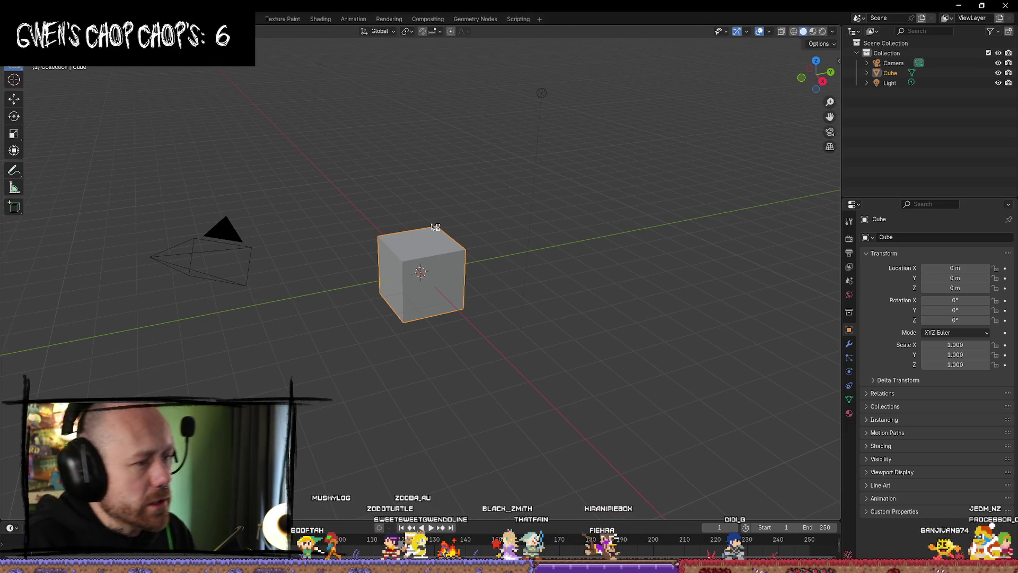
# - Open MedievalAssetsV4.blend from the File menu
pyautogui.moveTo(439, 203); pyautogui.dragTo(360, 189)
pyautogui.click(26, 6)
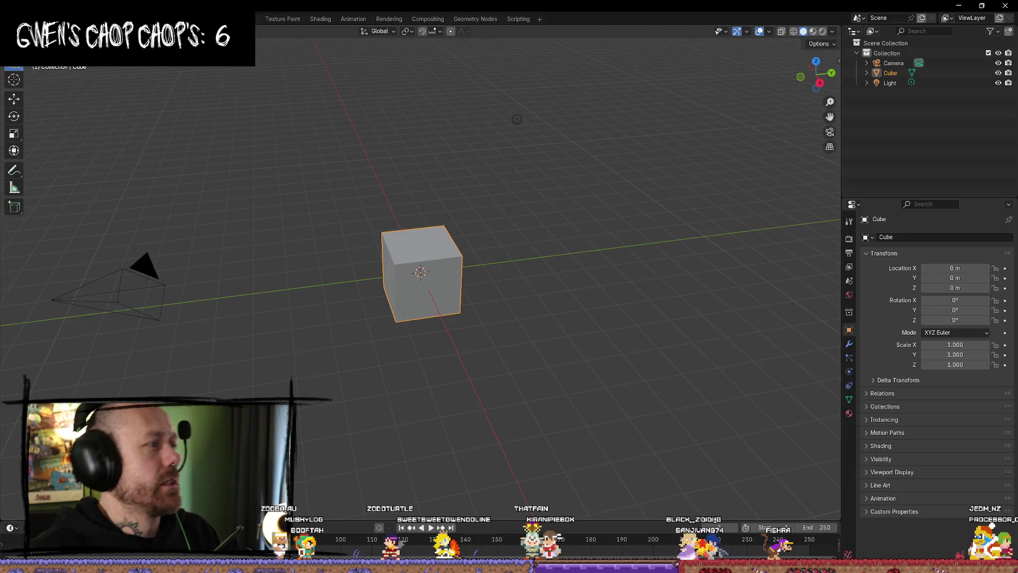
pyautogui.click(37, 39)
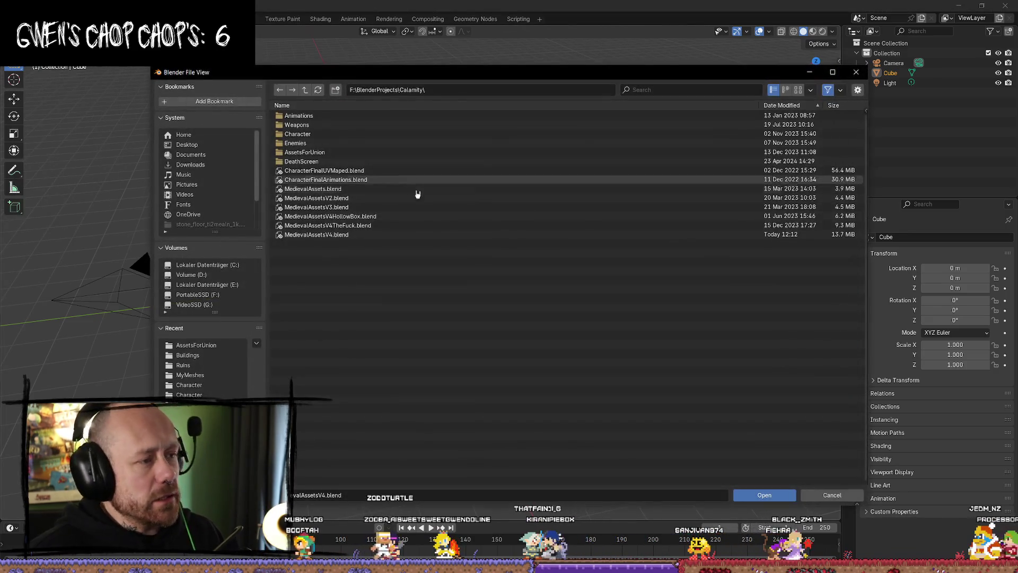
pyautogui.click(361, 235)
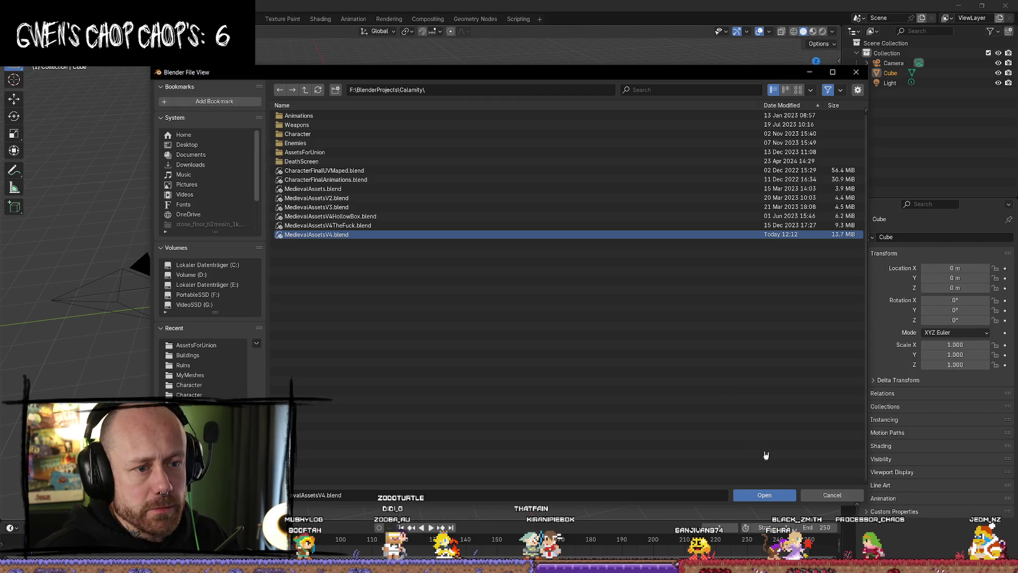
pyautogui.click(774, 495)
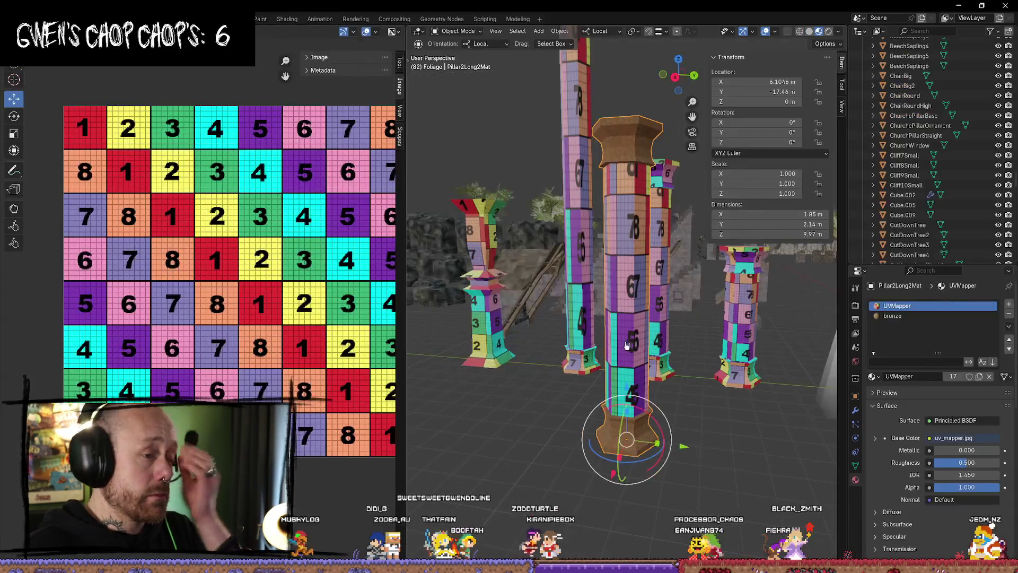
# - Select the ChurchWindow arch and slide it along Y to 32.857 m
pyautogui.scroll(6, 655, 360)
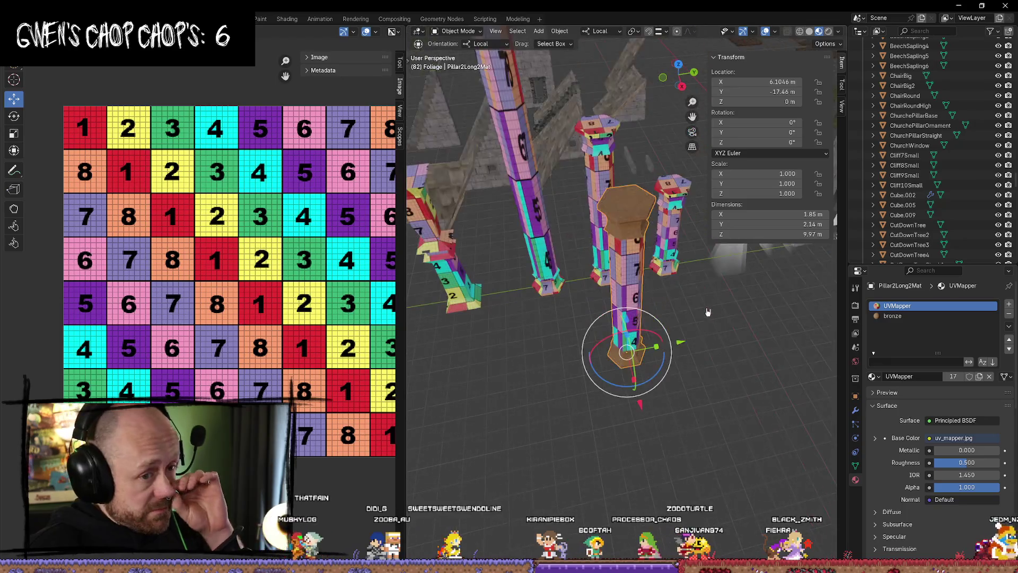
pyautogui.scroll(-6, 691, 300)
pyautogui.scroll(3, 610, 305)
pyautogui.scroll(4, 610, 306)
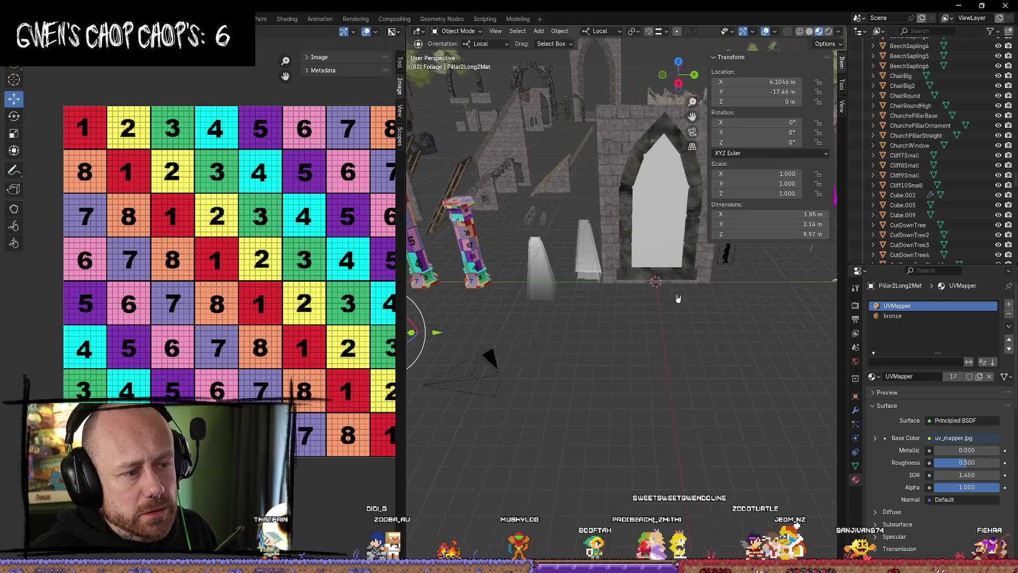
pyautogui.click(626, 249)
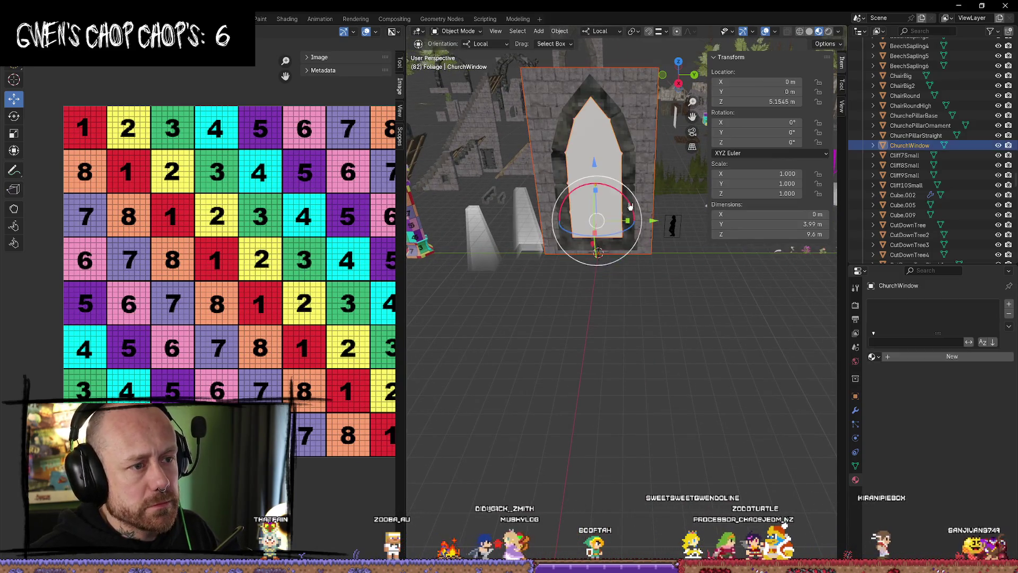
pyautogui.scroll(-3, 675, 240)
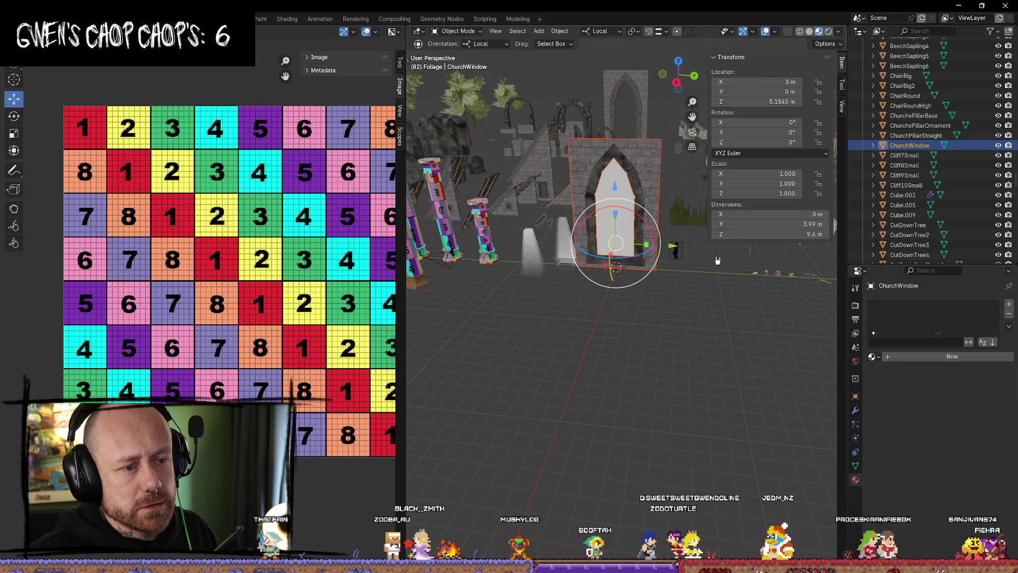
pyautogui.scroll(-3, 632, 348)
pyautogui.scroll(2, 643, 361)
pyautogui.scroll(-2, 643, 364)
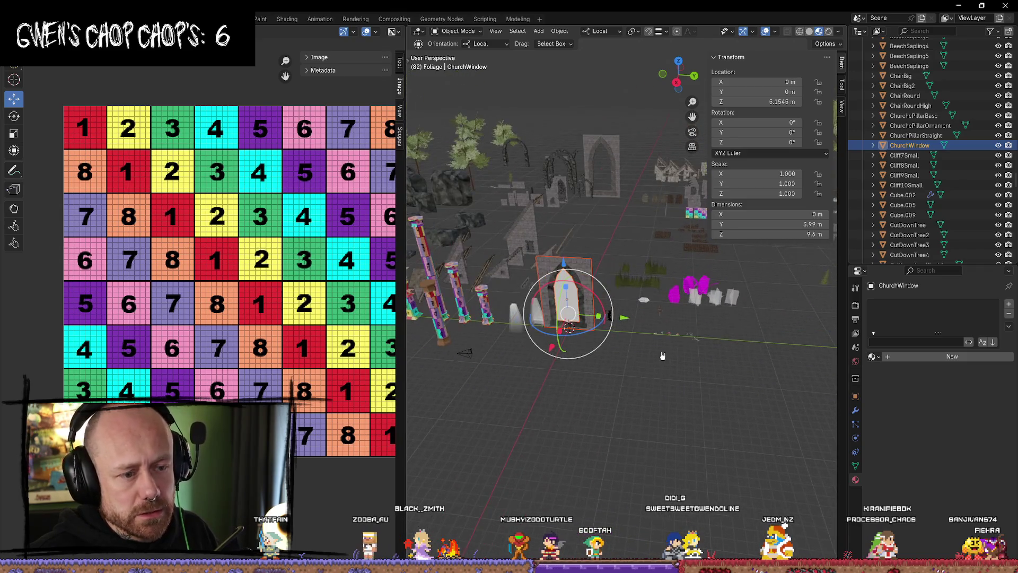
pyautogui.moveTo(627, 325); pyautogui.dragTo(833, 324)
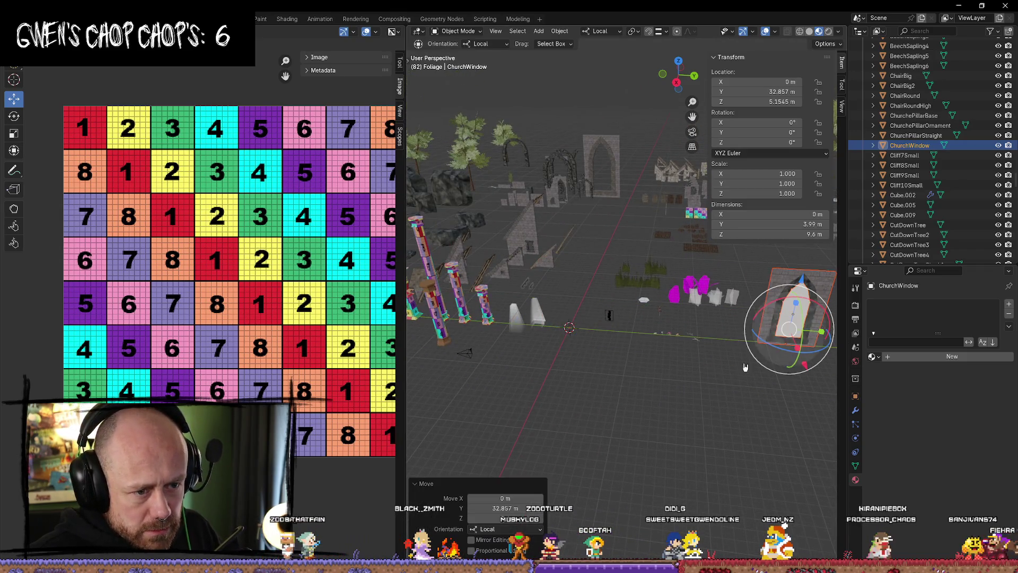
# - Move the tall light cone 4.8 m along X, toward the pillars, and up to about 2.5 m
pyautogui.click(537, 318)
pyautogui.press('KP_Decimal')
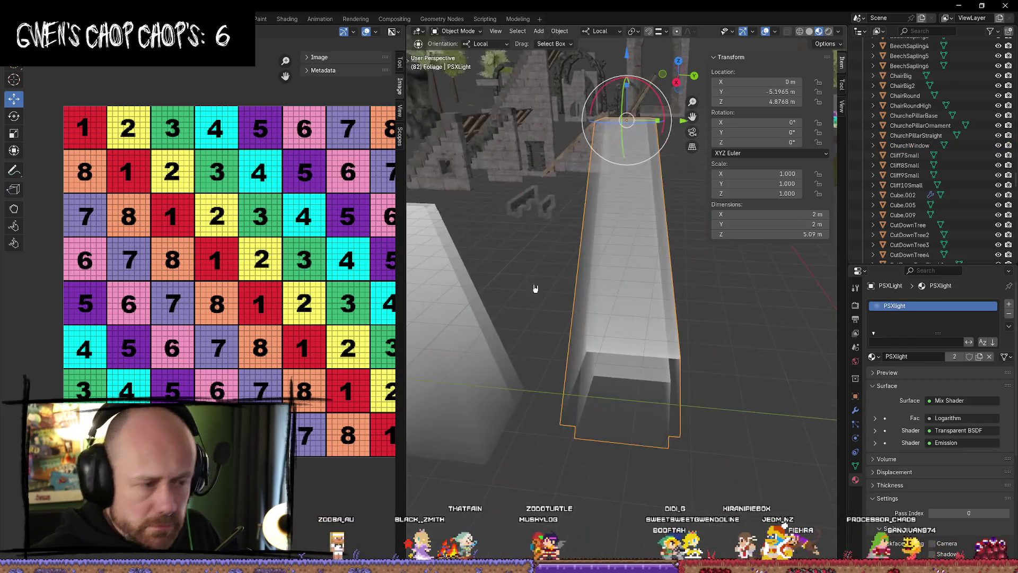
pyautogui.scroll(-2, 599, 305)
pyautogui.keyDown('shift'); pyautogui.click(536, 281); pyautogui.keyUp('shift')
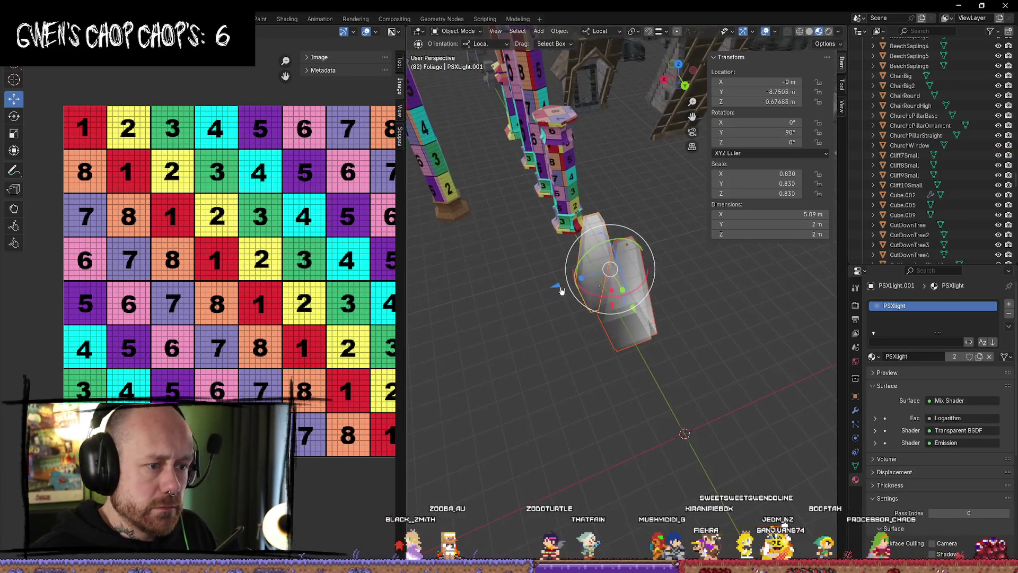
pyautogui.click(628, 175)
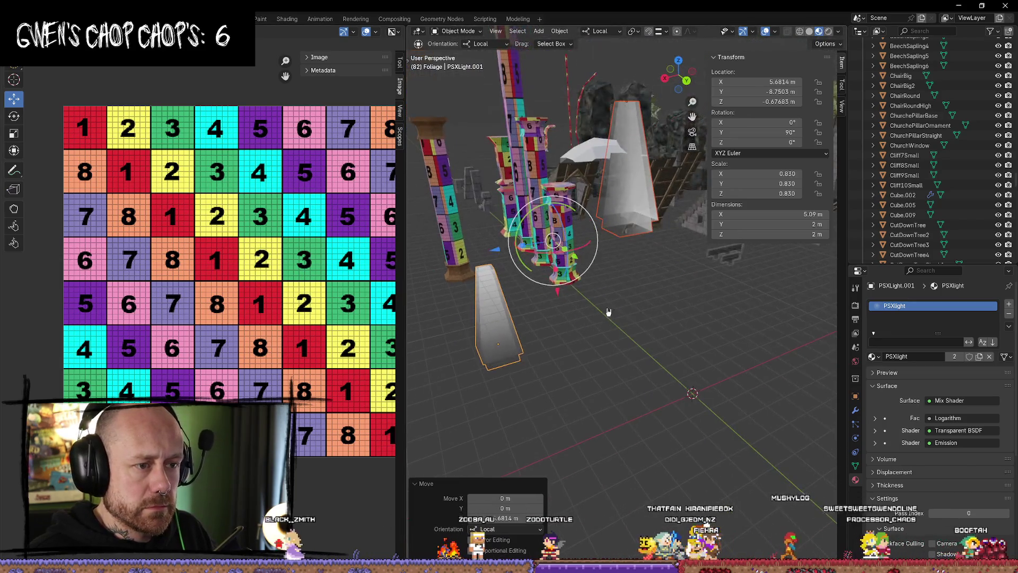
pyautogui.moveTo(639, 92)
pyautogui.mouseDown()
pyautogui.moveTo(498, 70)
pyautogui.moveTo(538, 297)
pyautogui.moveTo(551, 318)
pyautogui.mouseUp()
pyautogui.moveTo(583, 406)
pyautogui.mouseDown()
pyautogui.moveTo(573, 372)
pyautogui.moveTo(530, 342)
pyautogui.moveTo(520, 318)
pyautogui.moveTo(468, 302)
pyautogui.moveTo(757, 335)
pyautogui.mouseUp()
pyautogui.press('KP_Decimal')
pyautogui.scroll(-4, 495, 284)
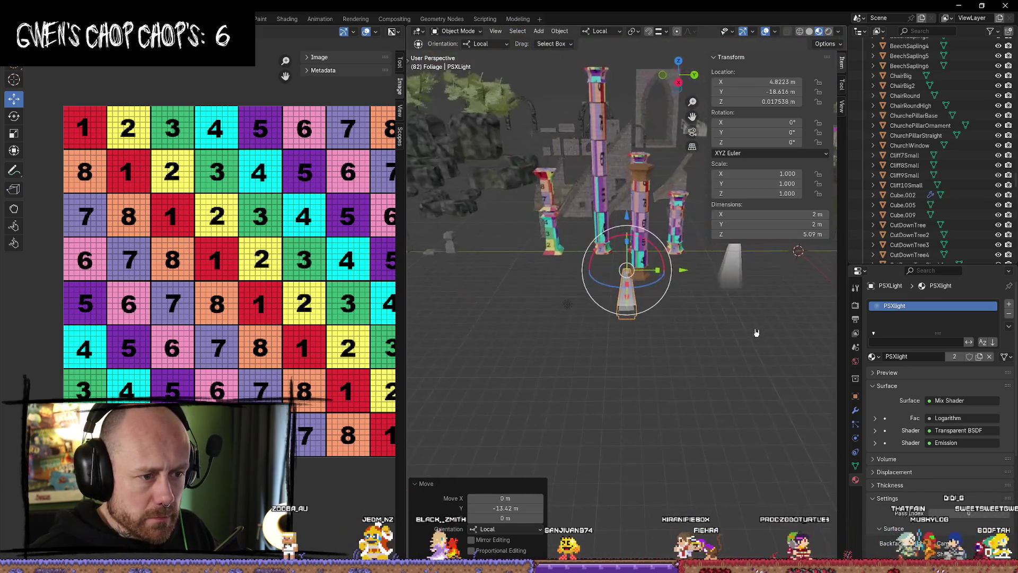
pyautogui.moveTo(658, 270); pyautogui.dragTo(722, 271)
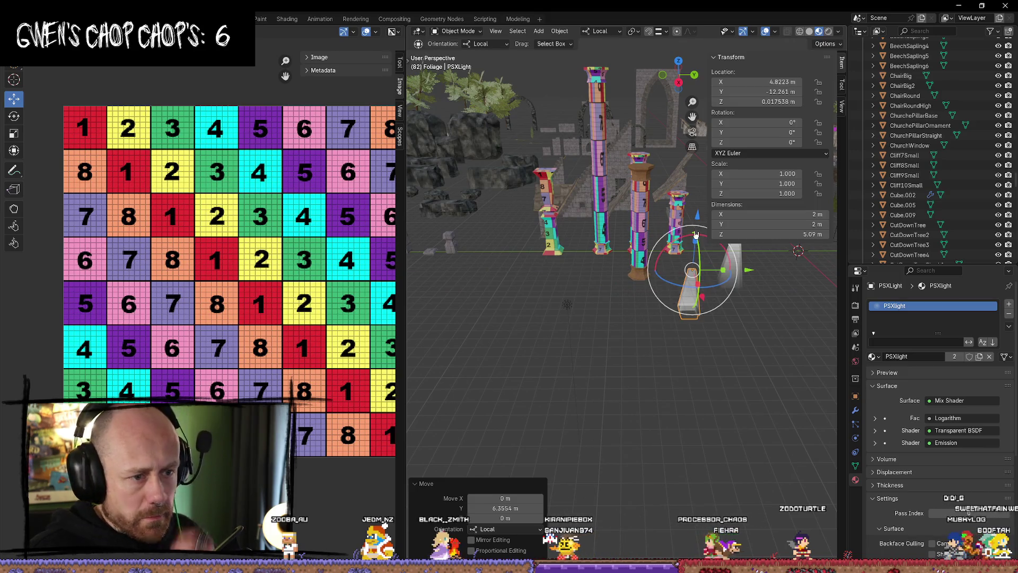
pyautogui.moveTo(697, 216); pyautogui.dragTo(699, 172)
pyautogui.click(781, 310)
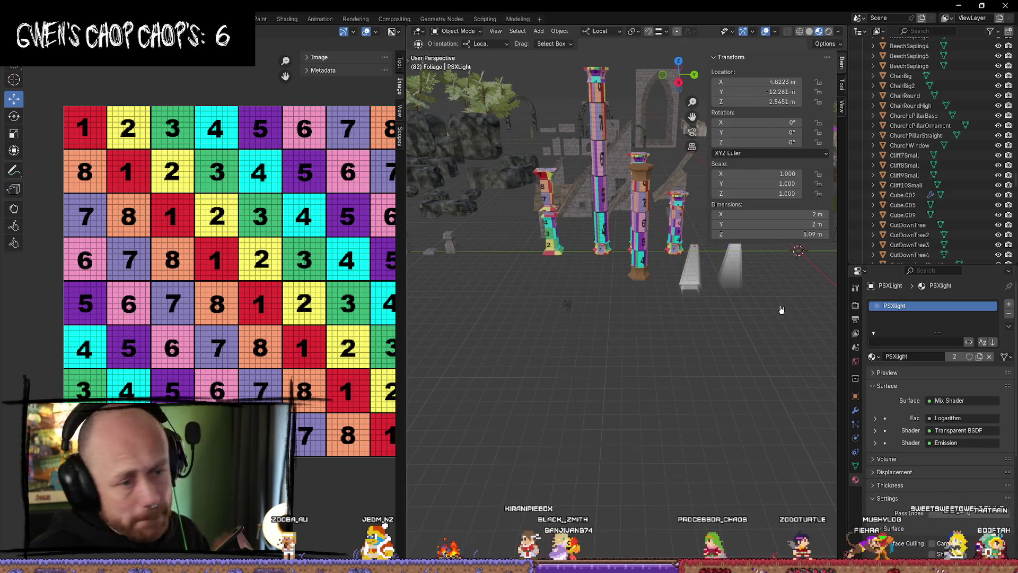
# - Switch to the Modeling workspace with Material Preview shading, then go to the Miro board
pyautogui.scroll(-3, 784, 300)
pyautogui.hotkey('shift', 's')
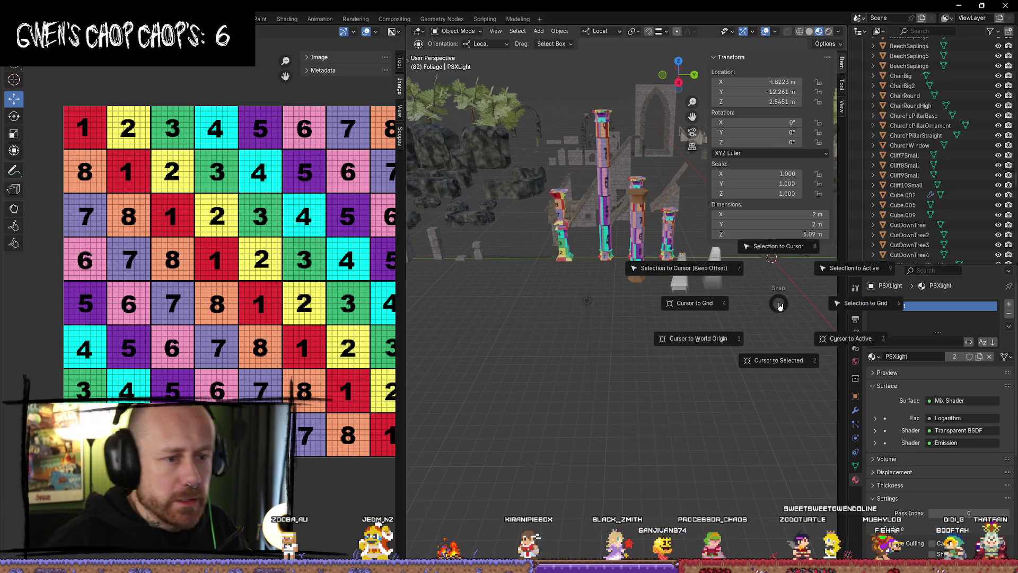
pyautogui.press('Escape')
pyautogui.hotkey('shift', 'a')
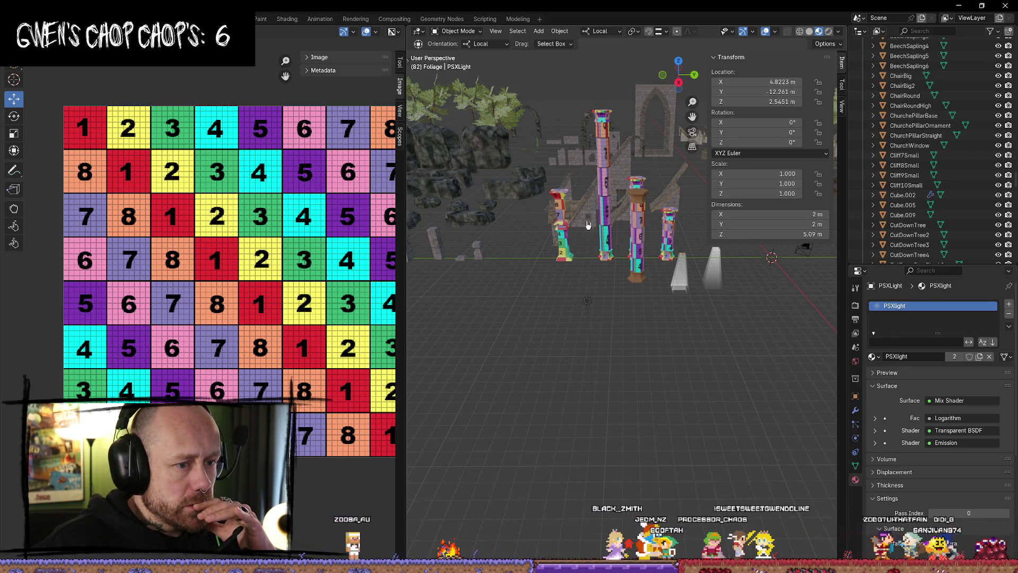
pyautogui.click(517, 19)
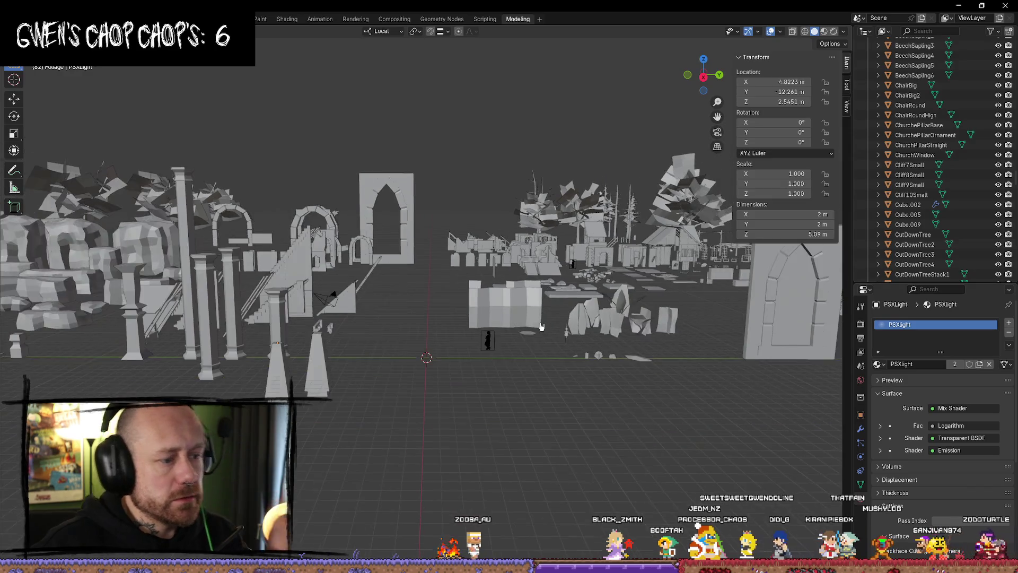
pyautogui.press('z')
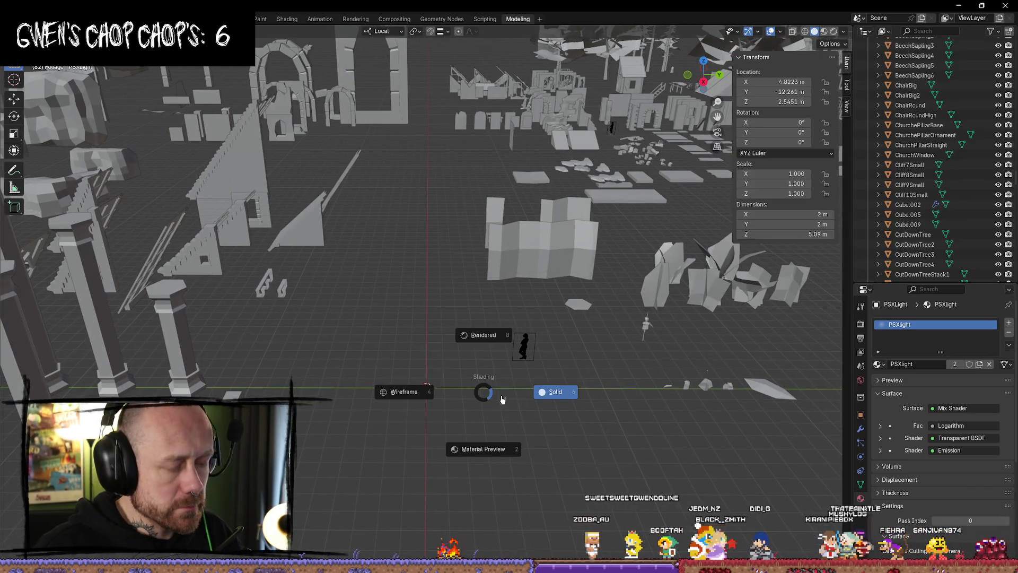
pyautogui.click(485, 452)
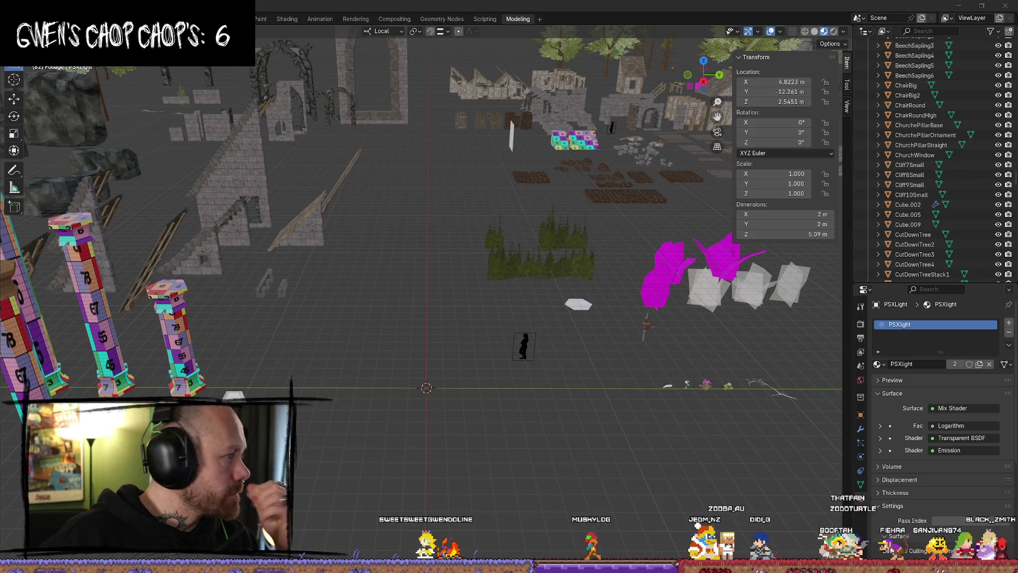
pyautogui.hotkey('alt', 'Tab')
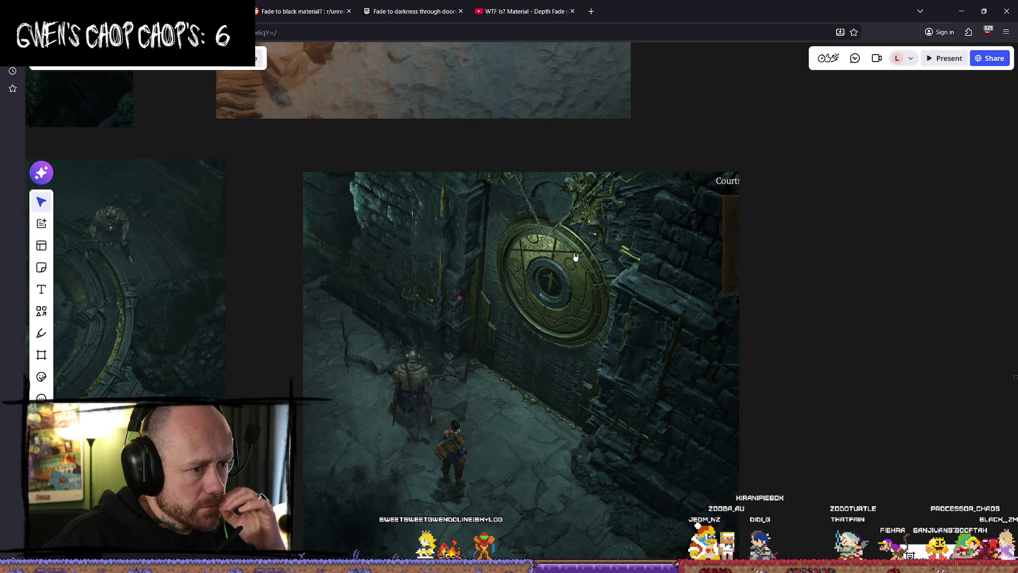
# - Zoom the Miro board in on the door screenshot's circular seal
pyautogui.scroll(-3, 471, 311)
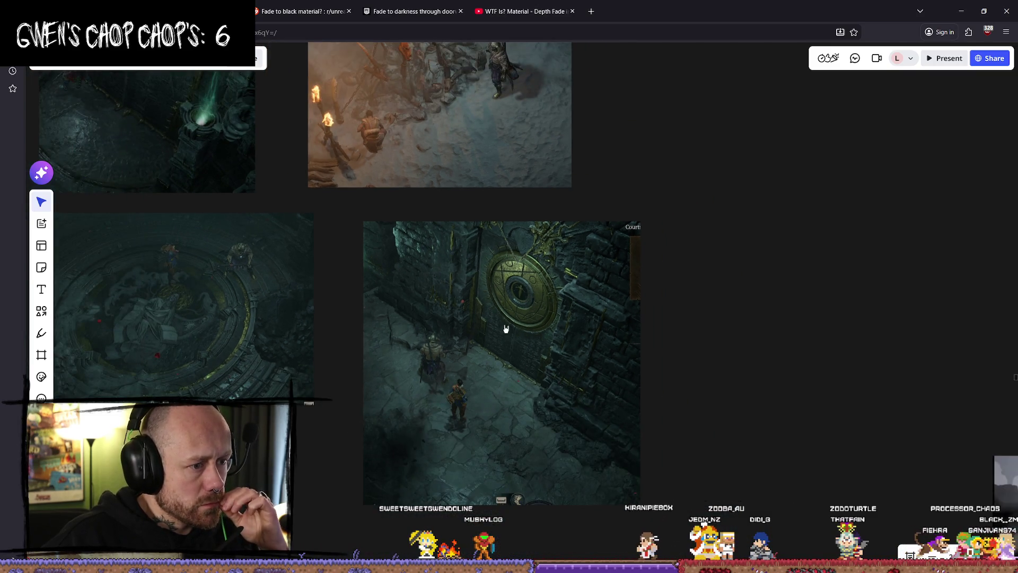
pyautogui.moveTo(525, 324); pyautogui.dragTo(517, 266)
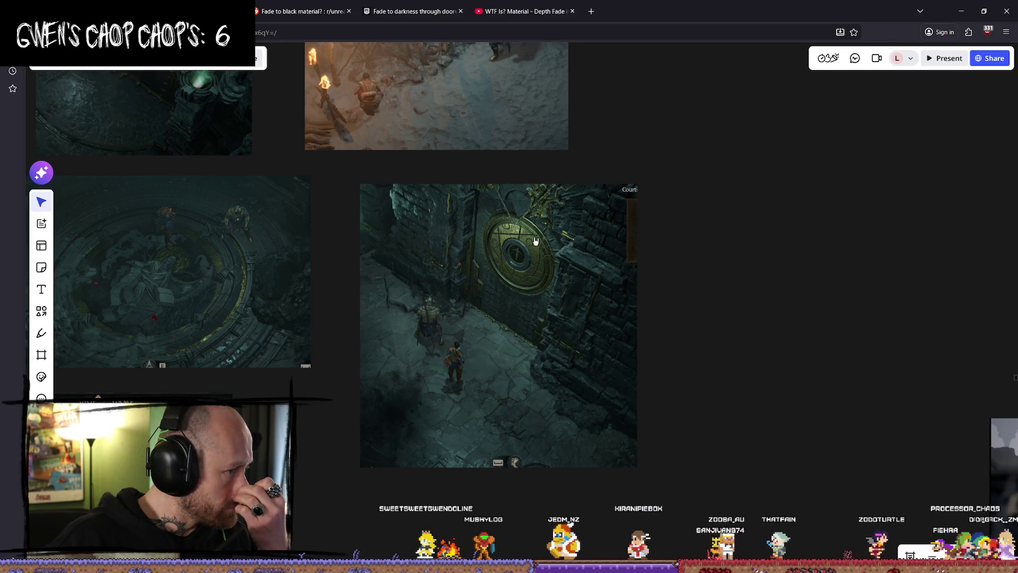
pyautogui.scroll(-2, 195, 272)
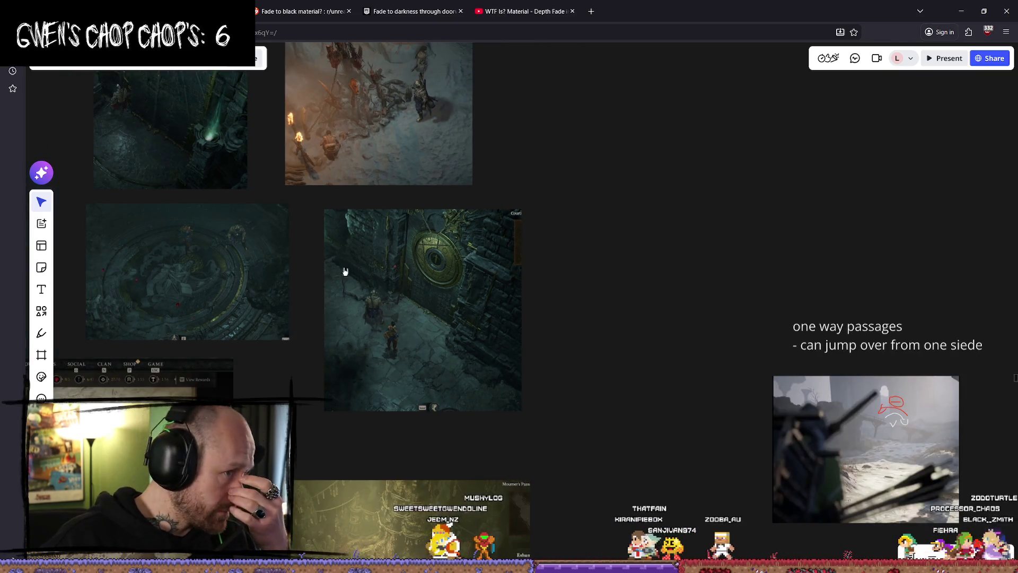
pyautogui.scroll(-3, 381, 265)
pyautogui.scroll(4, 425, 270)
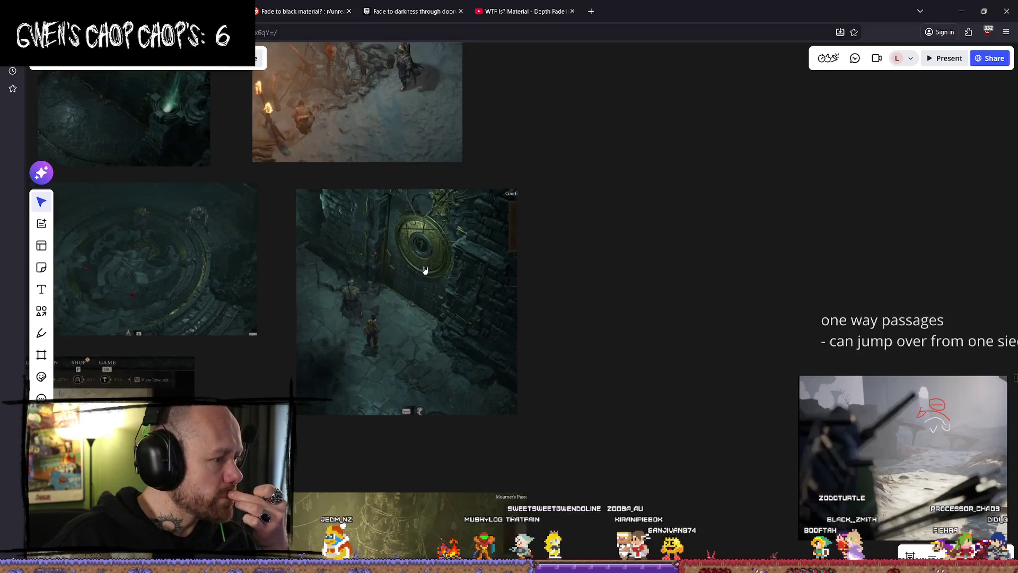
pyautogui.scroll(2, 433, 289)
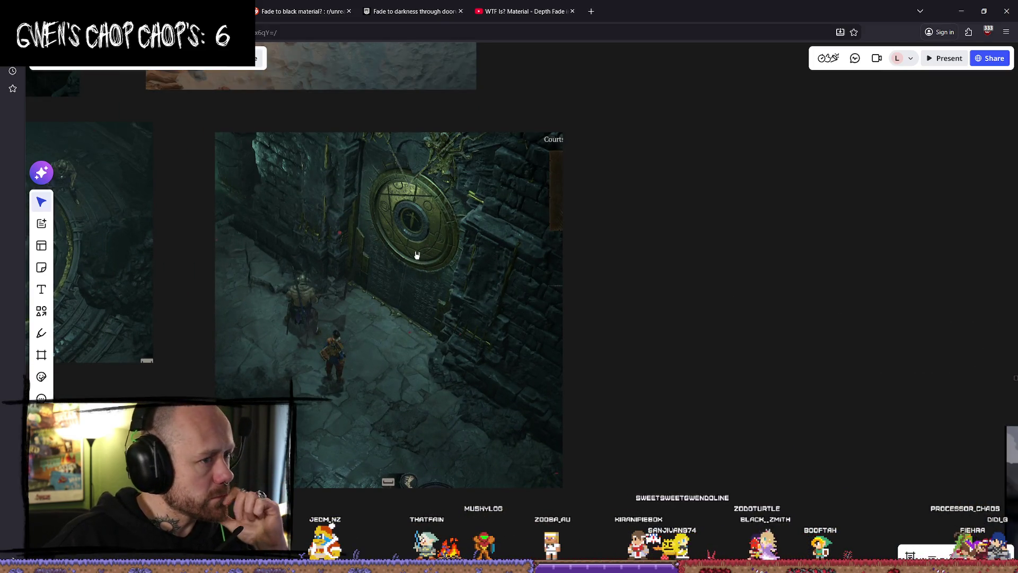
pyautogui.moveTo(416, 255); pyautogui.dragTo(416, 297)
pyautogui.scroll(4, 424, 229)
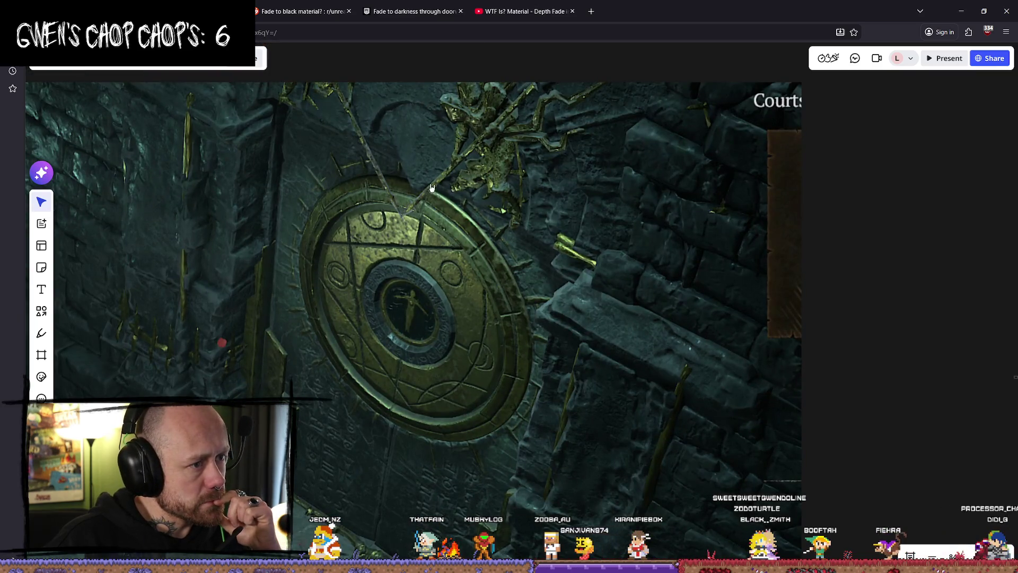
pyautogui.scroll(-3, 432, 188)
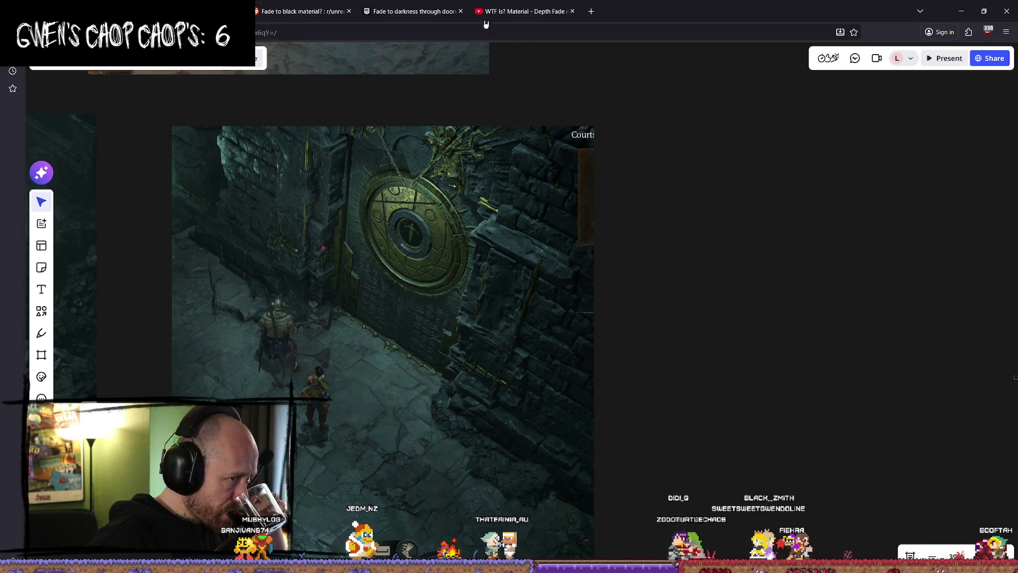
# - Look through the fade-to-black research tabs, then start a new browser tab
pyautogui.click(223, 11)
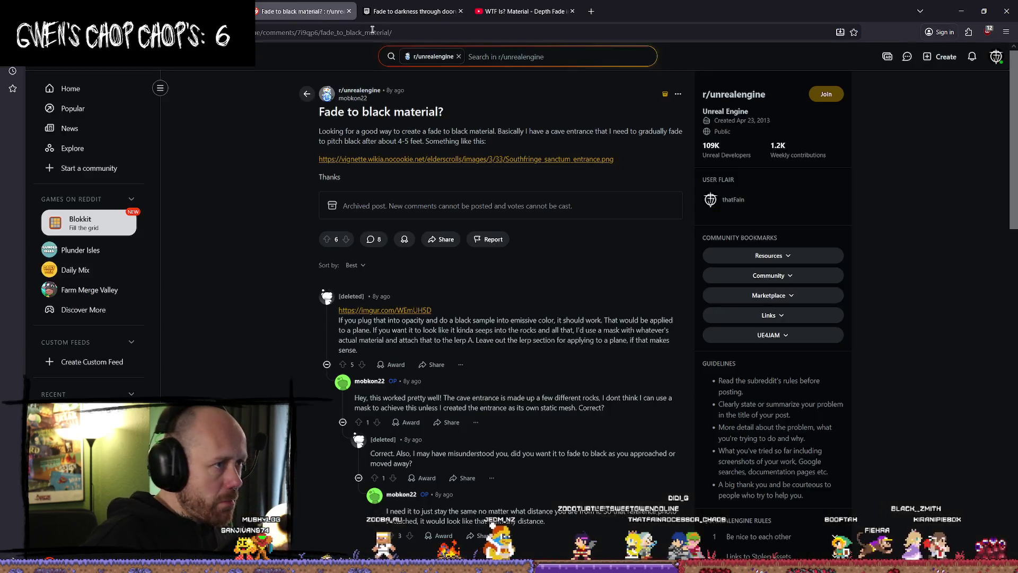
pyautogui.click(300, 11)
pyautogui.click(424, 11)
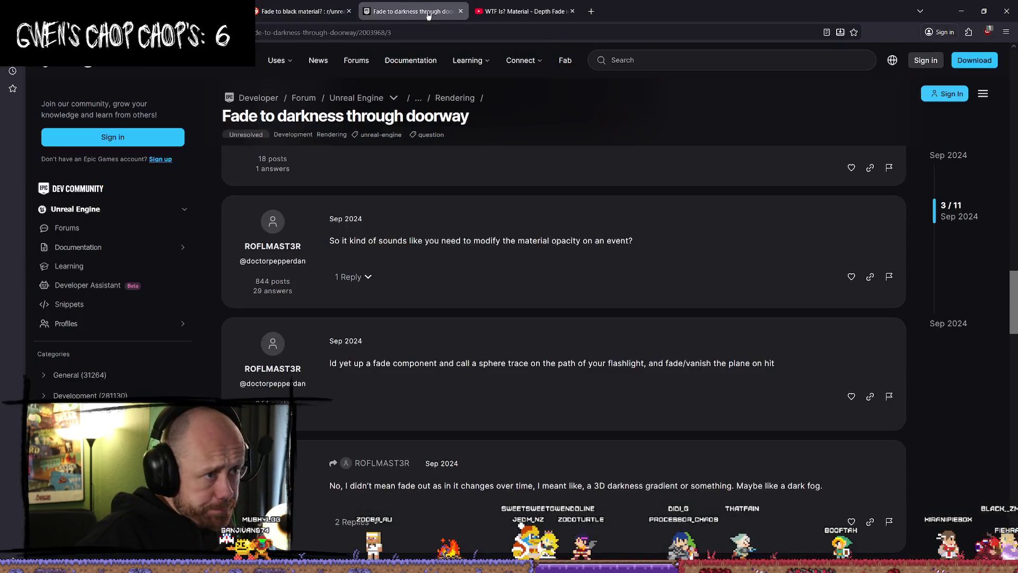
pyautogui.click(517, 5)
pyautogui.click(592, 12)
pyautogui.click(691, 25)
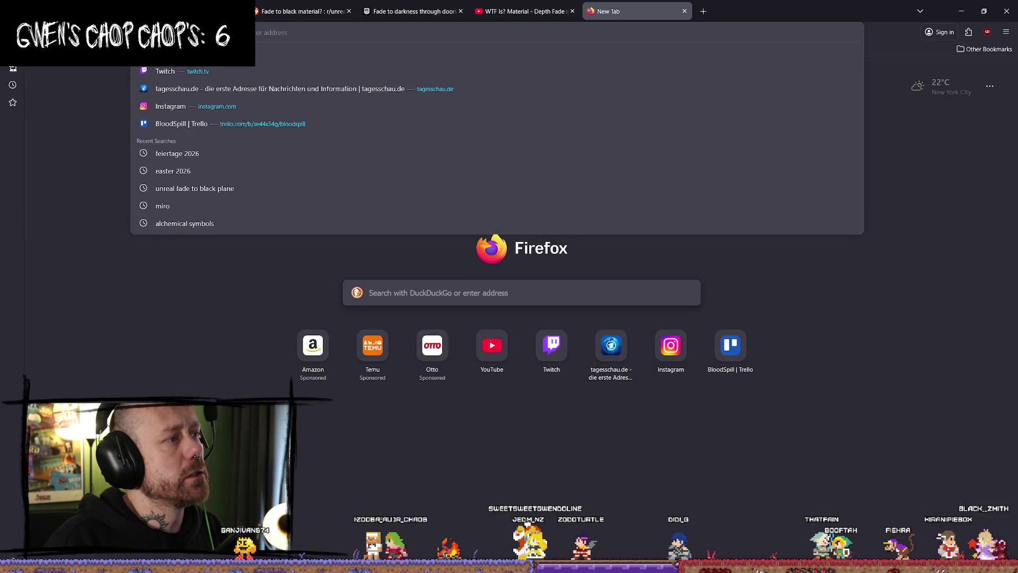
# - Load Google, search for 'throne' and switch to image results
pyautogui.press('Return')
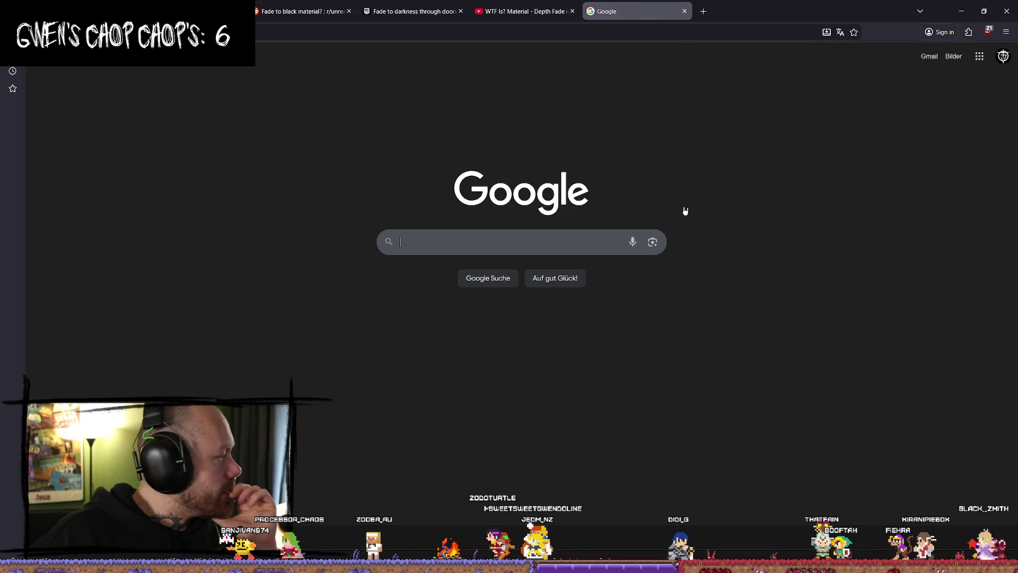
pyautogui.click(513, 232)
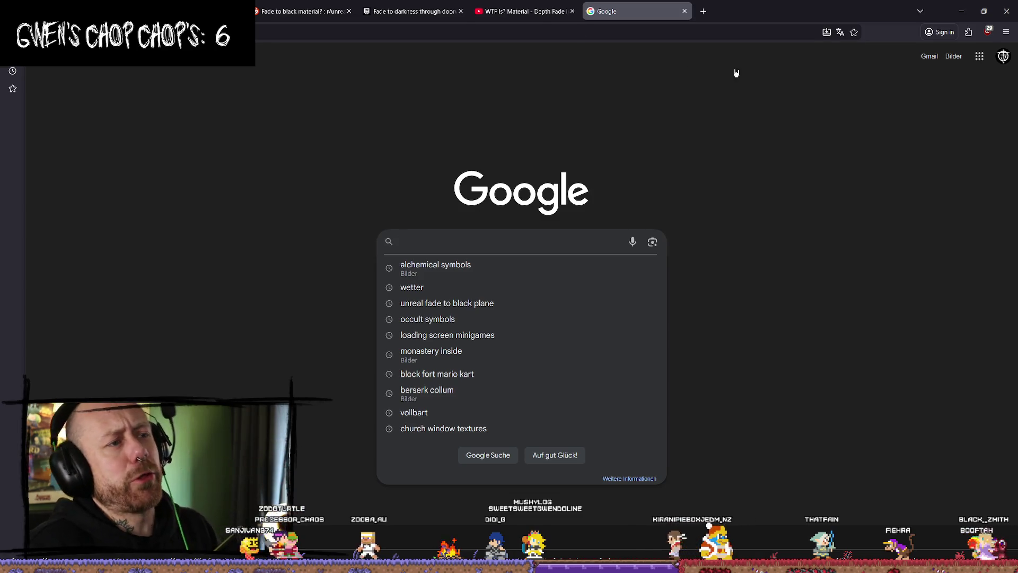
pyautogui.write('throne')
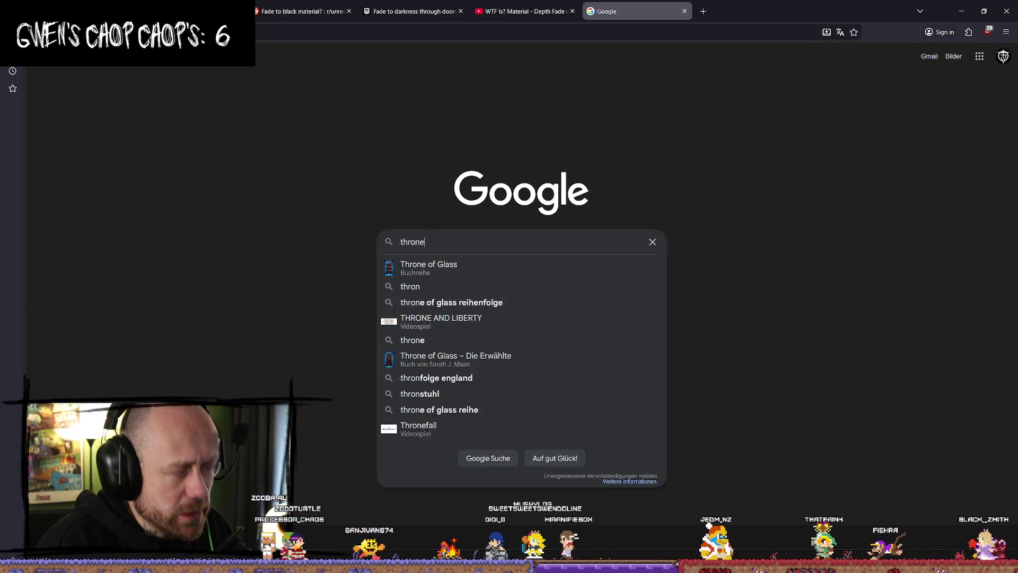
pyautogui.press('Return')
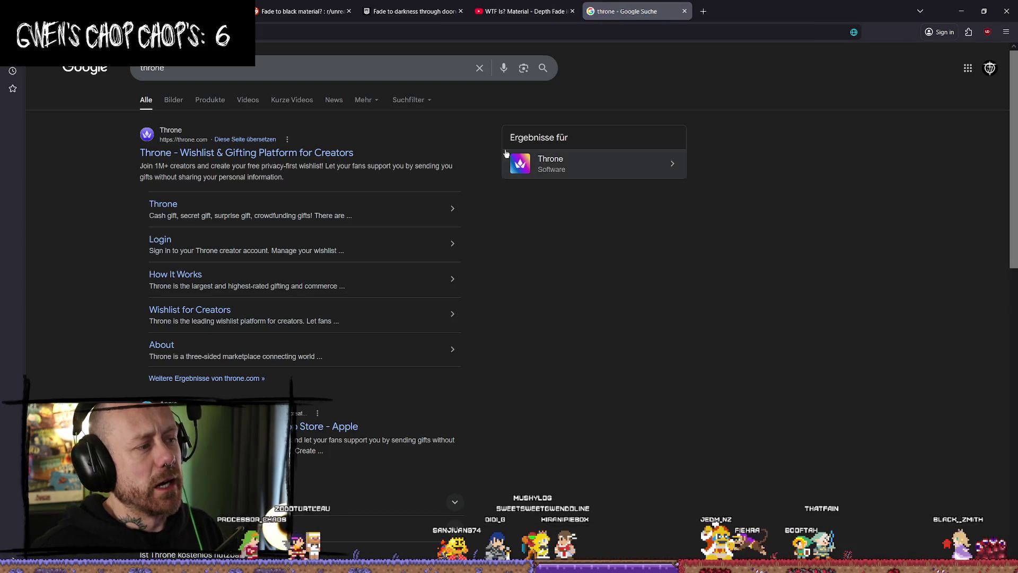
pyautogui.click(171, 98)
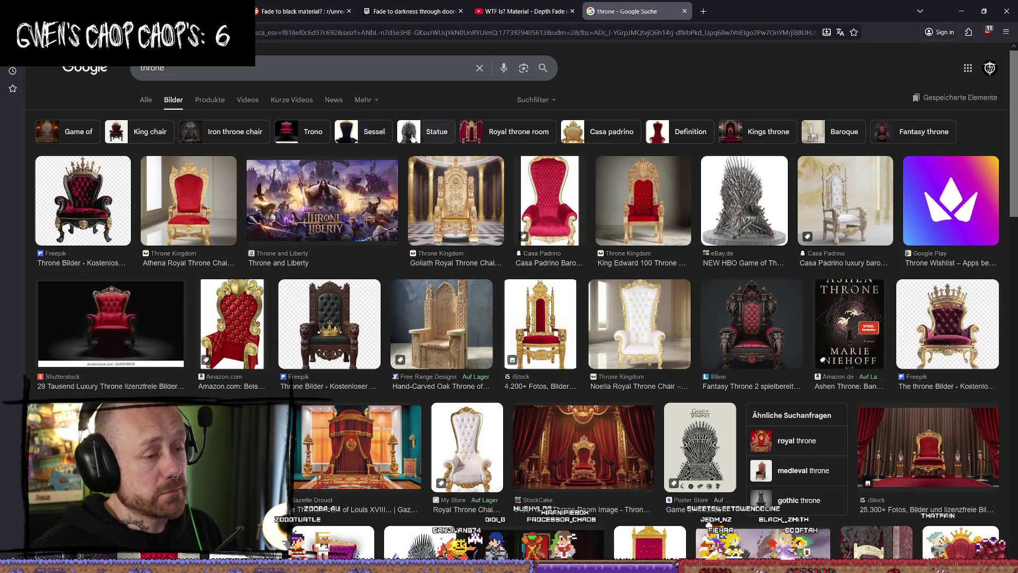
# - Scroll the throne image results and preview the Solisium's Awakening image
pyautogui.scroll(-4, 633, 210)
pyautogui.scroll(-3, 633, 205)
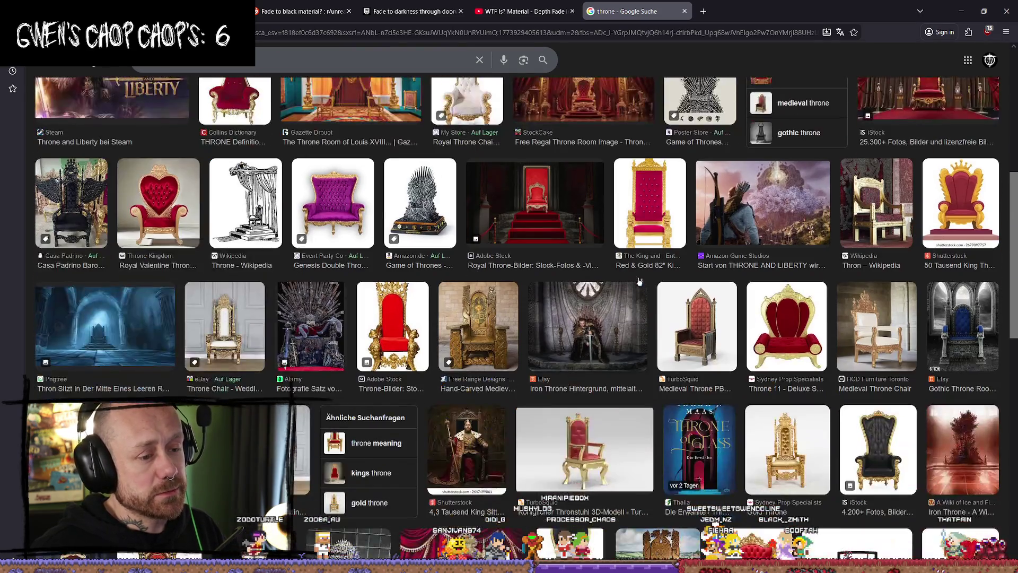
pyautogui.scroll(-8, 602, 343)
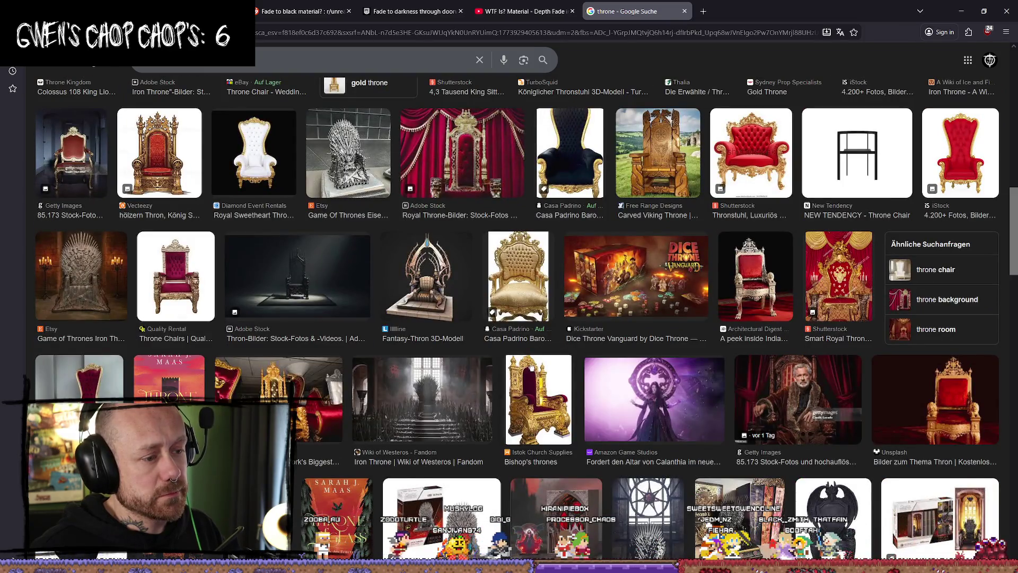
pyautogui.scroll(-3, 528, 368)
pyautogui.scroll(-8, 630, 387)
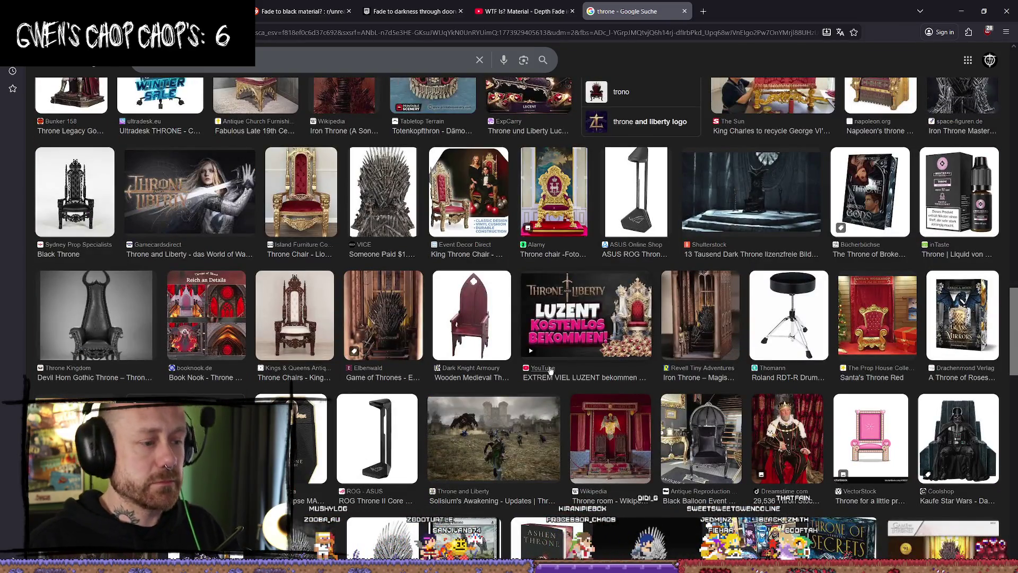
pyautogui.click(526, 444)
# - Browse the related Throne and Liberty images, then close the throne results tab
pyautogui.scroll(-3, 621, 387)
pyautogui.scroll(-3, 621, 387)
pyautogui.scroll(-10, 428, 356)
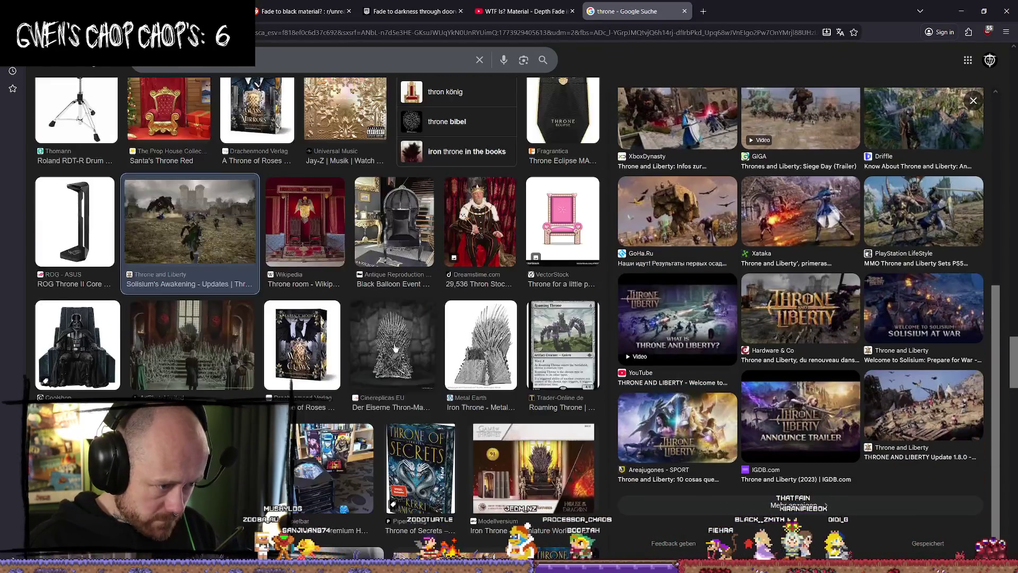
pyautogui.scroll(-7, 565, 372)
pyautogui.scroll(7, 553, 379)
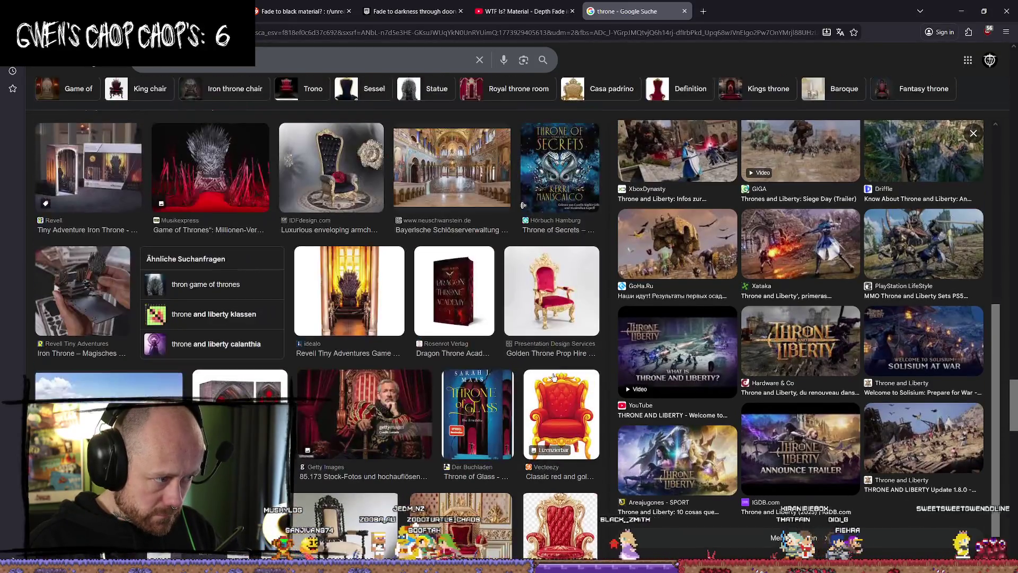
pyautogui.scroll(-15, 531, 393)
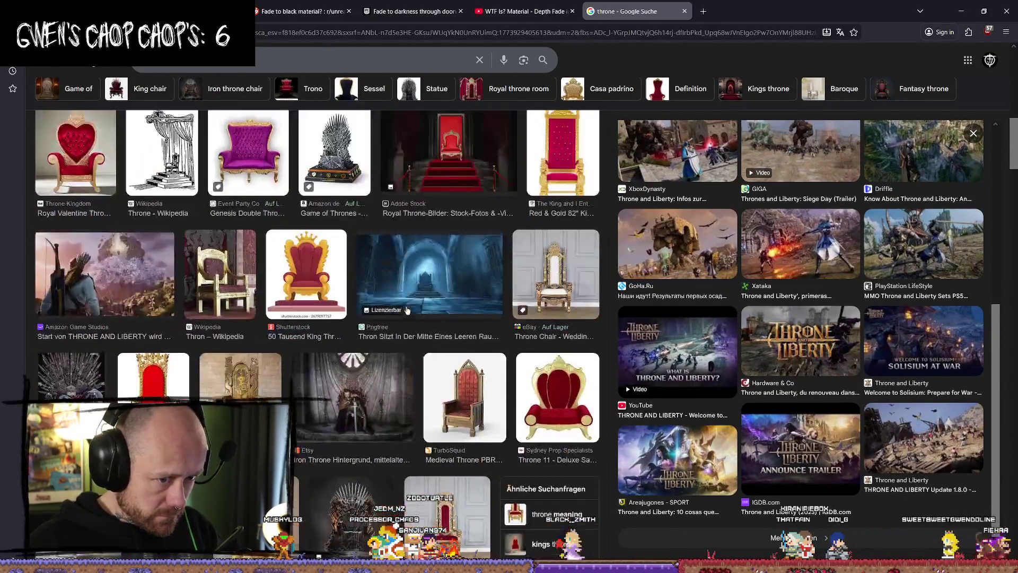
pyautogui.scroll(5, 391, 332)
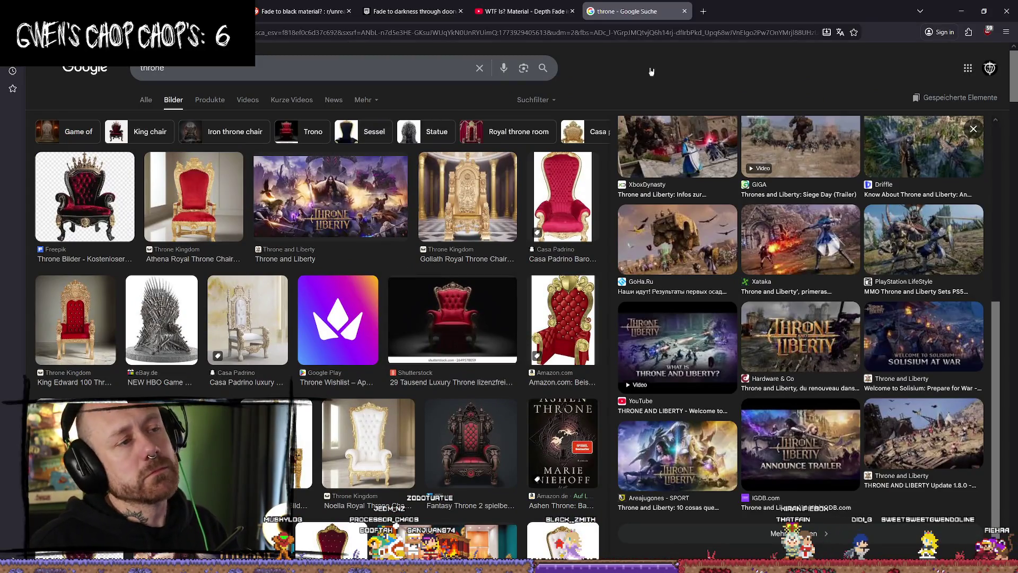
pyautogui.doubleClick(362, 66)
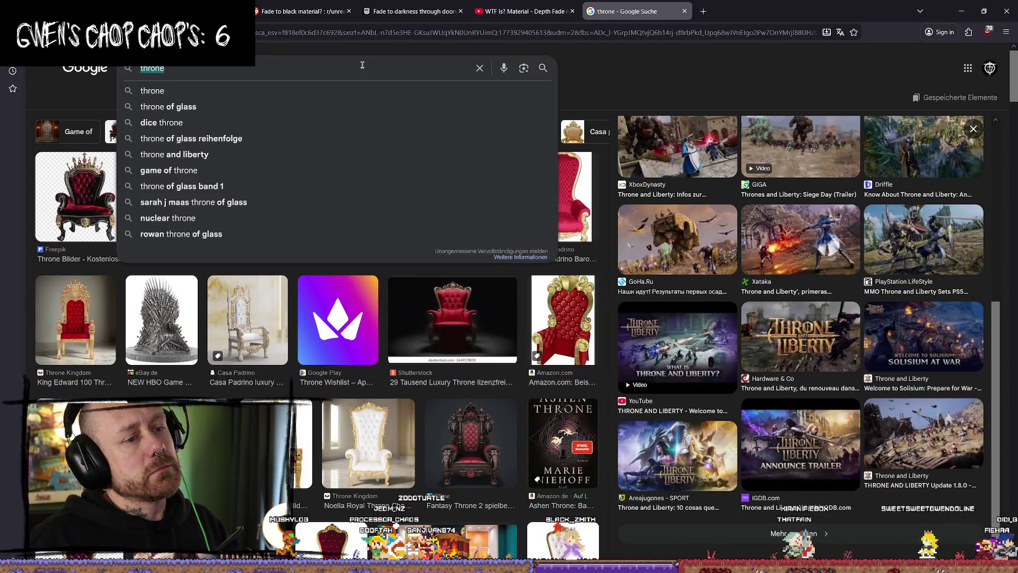
pyautogui.click(684, 12)
# - Put the browser away and orbit the Blender scene to look down on it
pyautogui.moveTo(685, 12)
pyautogui.mouseDown()
pyautogui.moveTo(583, 32)
pyautogui.moveTo(508, 113)
pyautogui.moveTo(633, 52)
pyautogui.mouseUp()
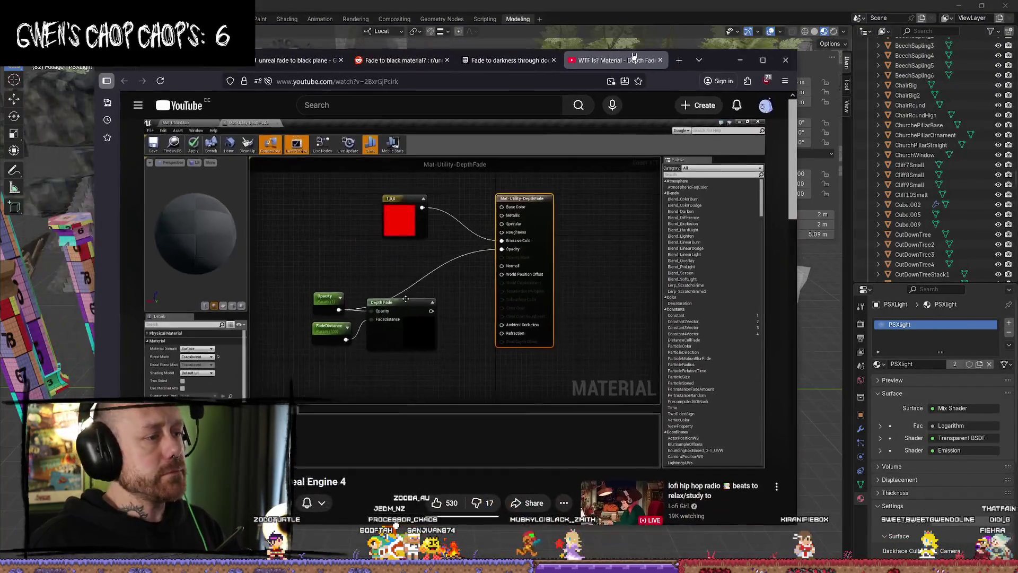
pyautogui.click(733, 57)
pyautogui.moveTo(370, 334)
pyautogui.mouseDown()
pyautogui.moveTo(425, 366)
pyautogui.moveTo(365, 356)
pyautogui.mouseUp()
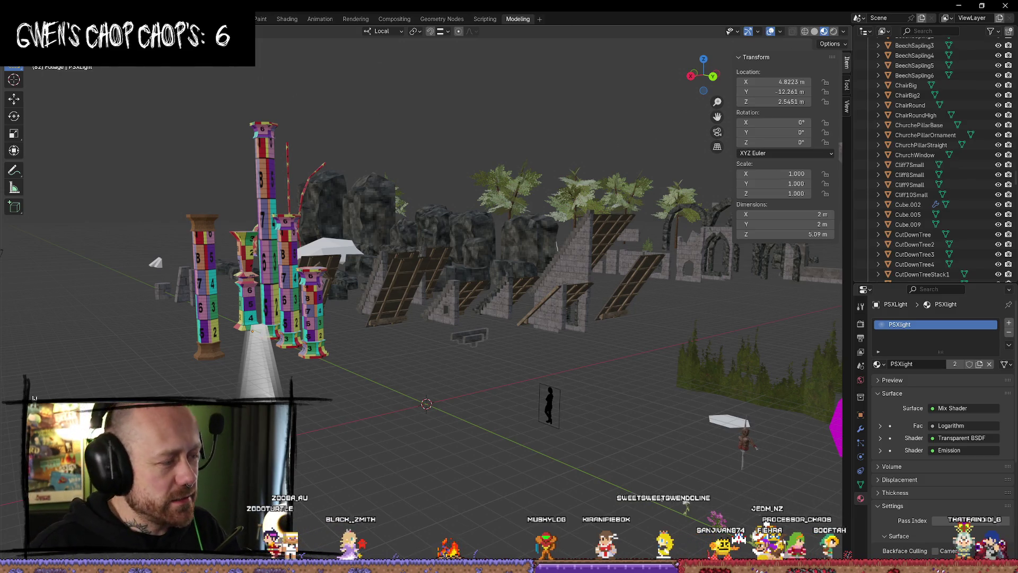
pyautogui.moveTo(159, 223); pyautogui.dragTo(104, 350)
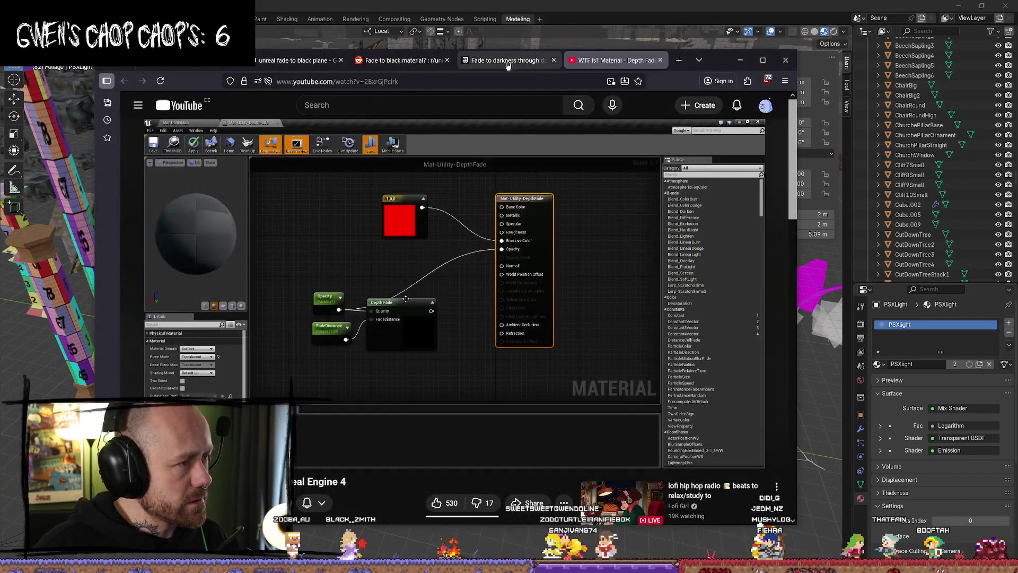
# - Cycle through the fade research tabs, then load the Miro board in a new tab
pyautogui.click(403, 60)
pyautogui.click(529, 62)
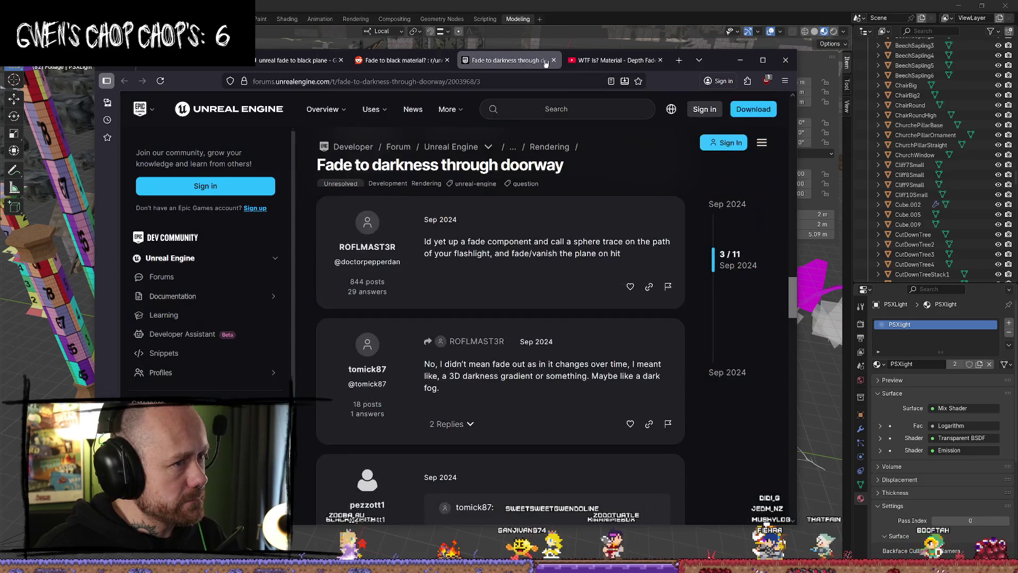
pyautogui.click(637, 61)
pyautogui.click(680, 61)
pyautogui.write('miro')
pyautogui.press('Return')
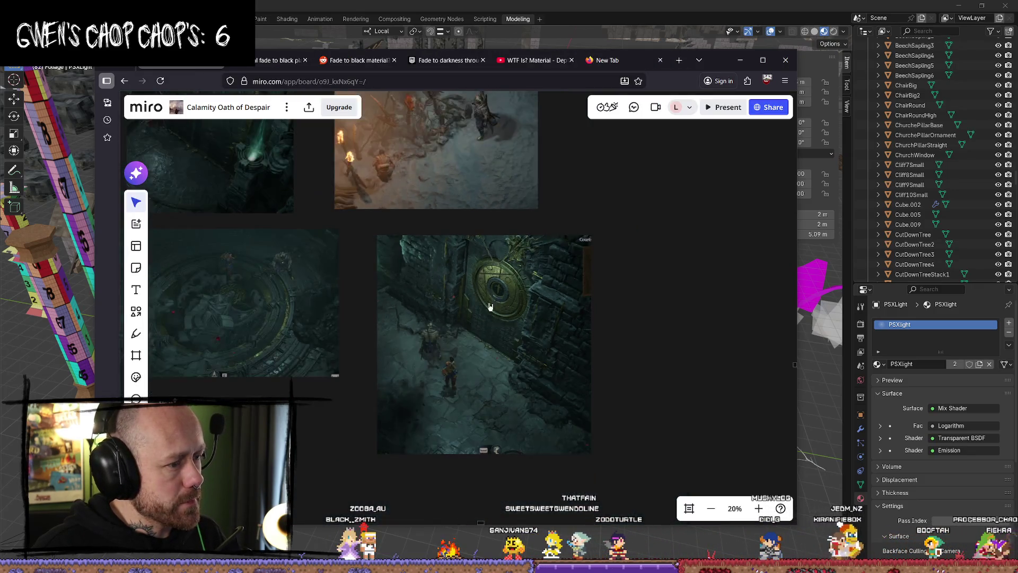
# - Pan and zoom across the dark dungeon reference images on the Miro board, then minimize the browser
pyautogui.hscroll(-5, 492, 305)
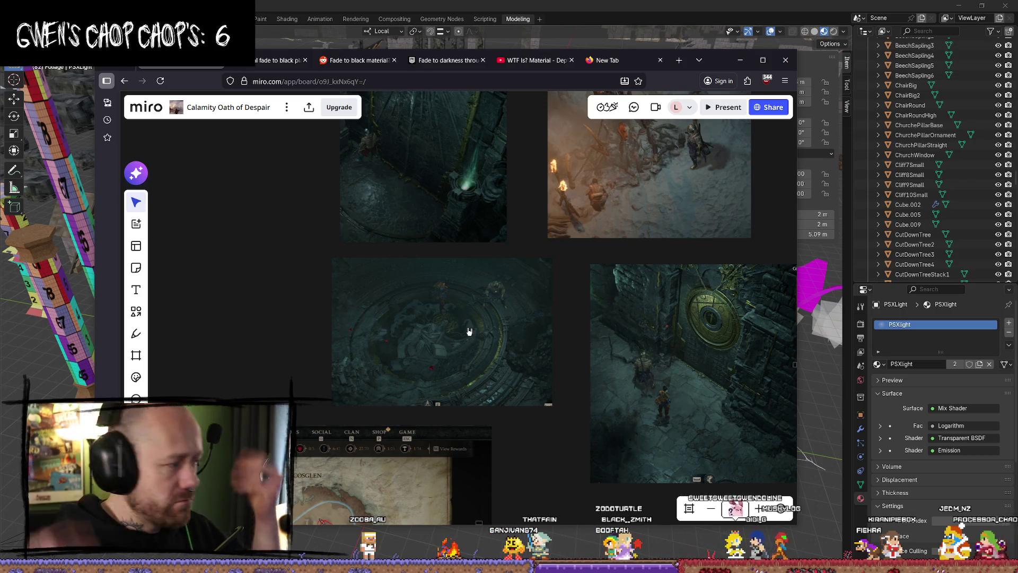
pyautogui.scroll(-3, 468, 308)
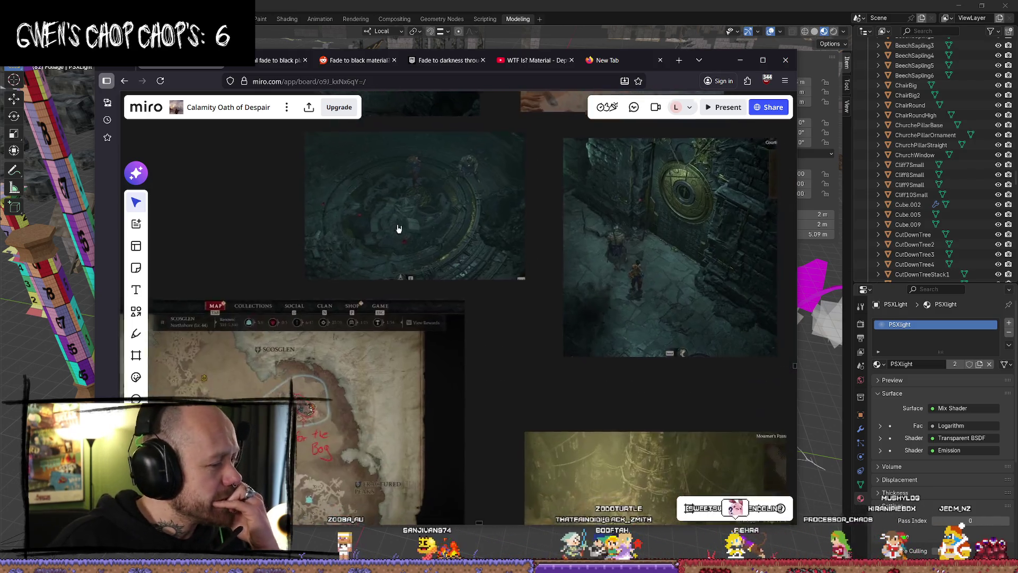
pyautogui.scroll(5, 470, 297)
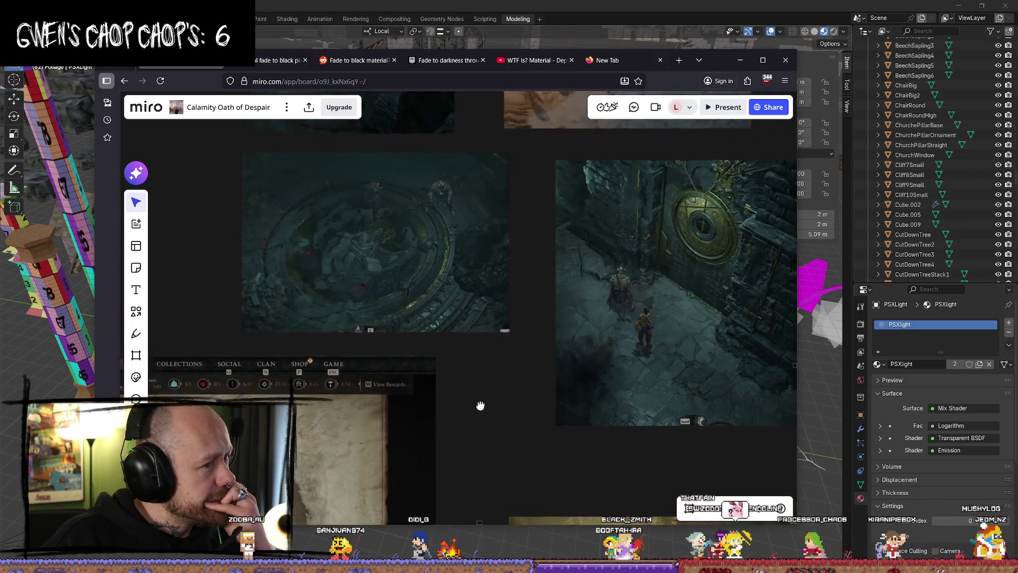
pyautogui.scroll(-4, 498, 336)
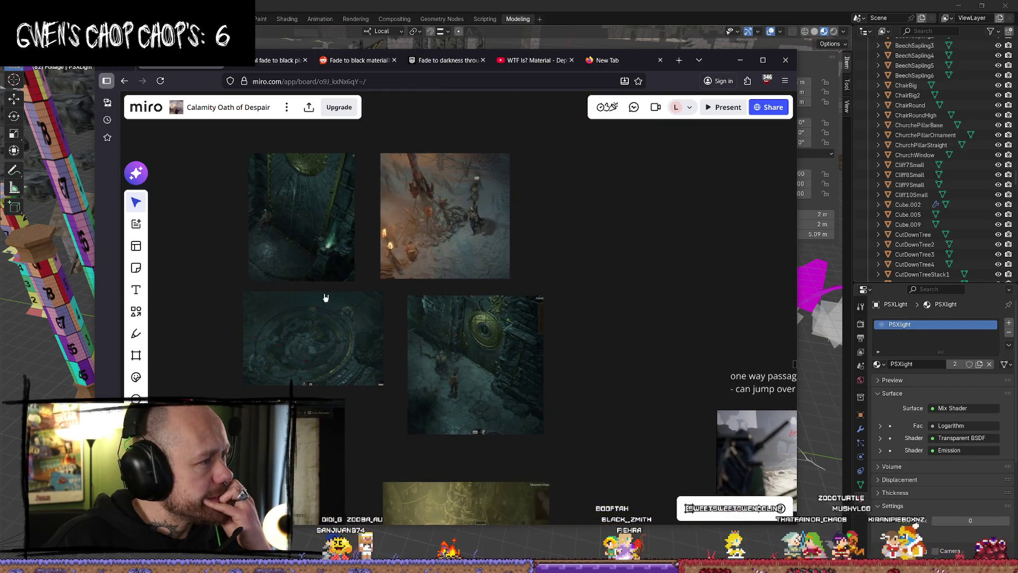
pyautogui.scroll(-1, 436, 340)
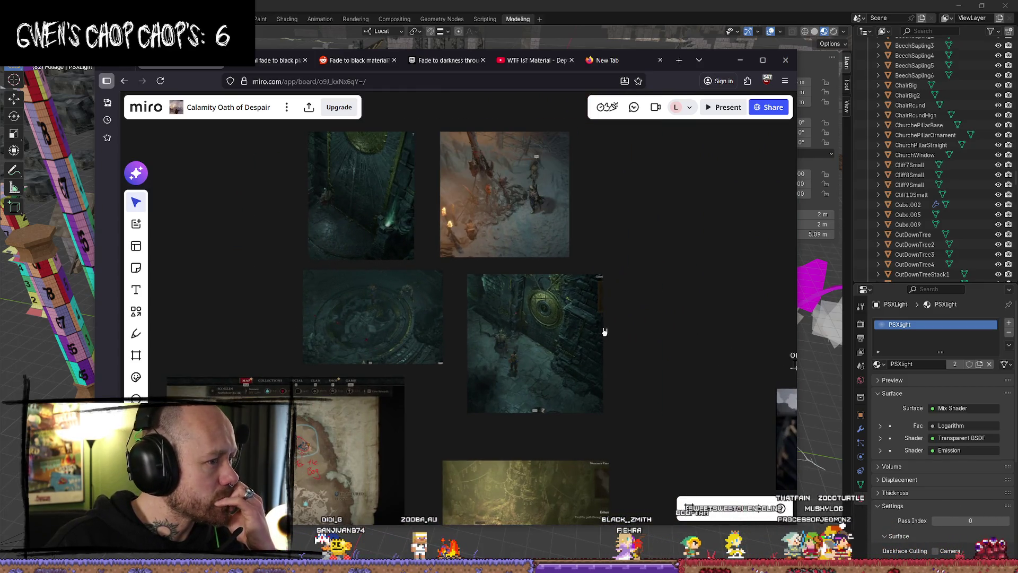
pyautogui.scroll(-5, 495, 243)
pyautogui.moveTo(504, 239); pyautogui.dragTo(368, 275)
pyautogui.scroll(-2, 369, 249)
pyautogui.scroll(10, 369, 226)
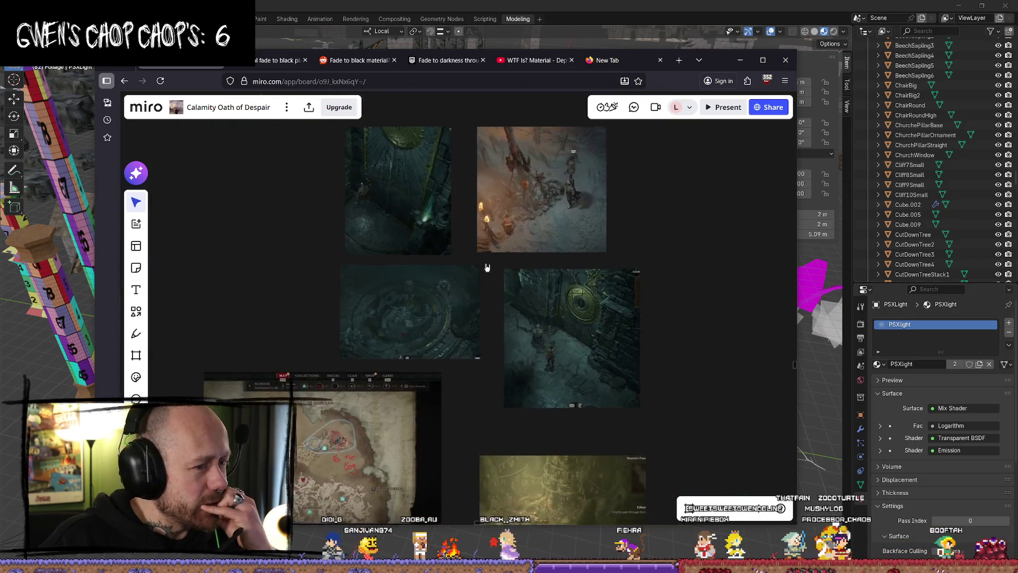
pyautogui.scroll(5, 486, 267)
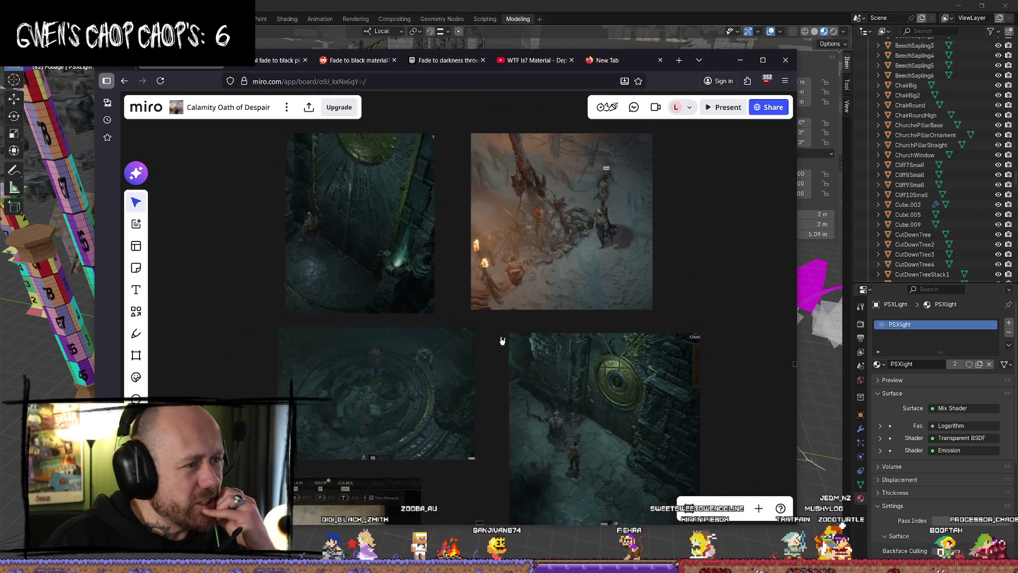
pyautogui.scroll(3, 536, 346)
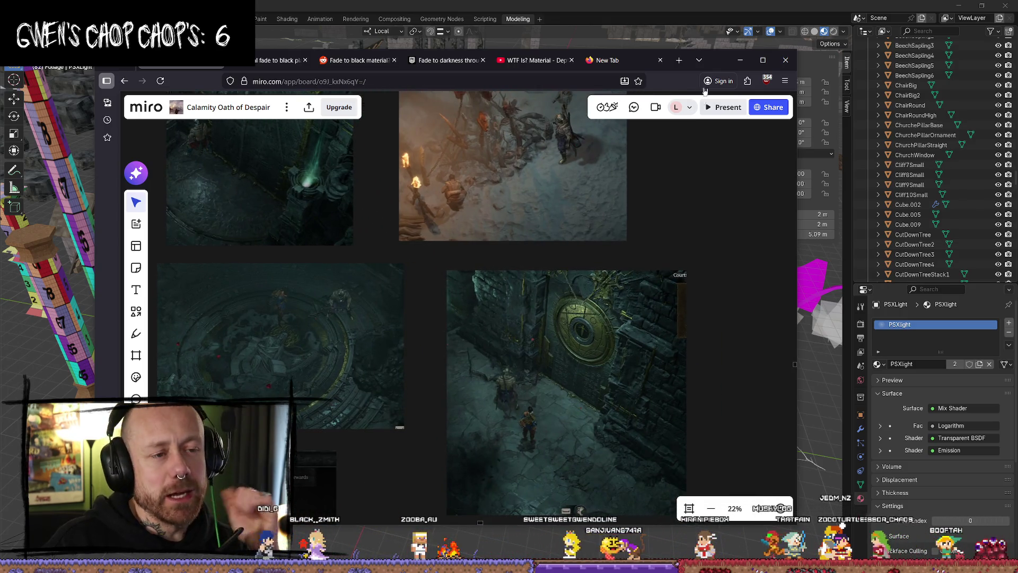
pyautogui.click(745, 61)
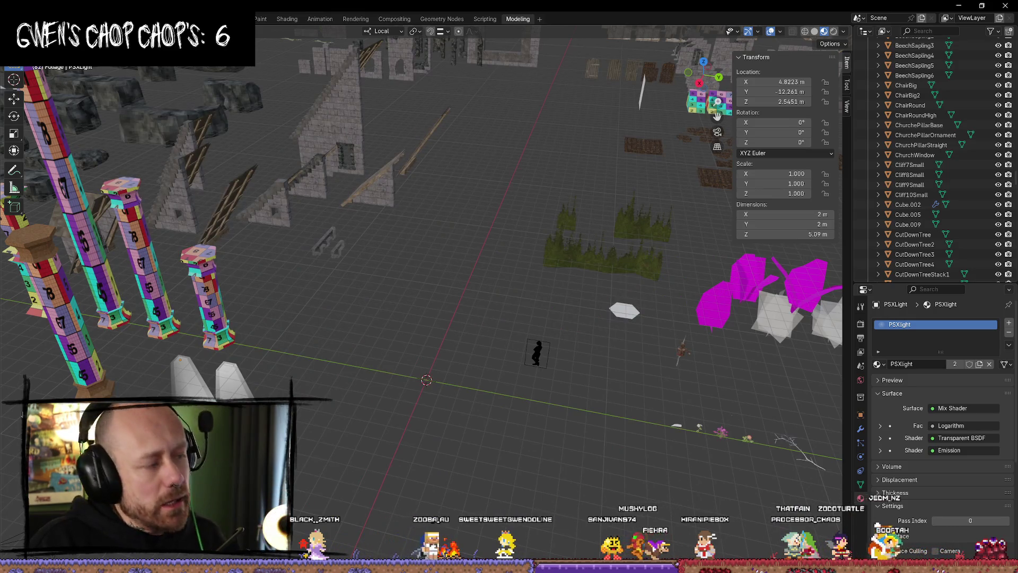
# - Minimize the Fab browser, return to the Unreal Editor hall near the floor, and open the Content Drawer
pyautogui.hotkey('alt', 'Tab')
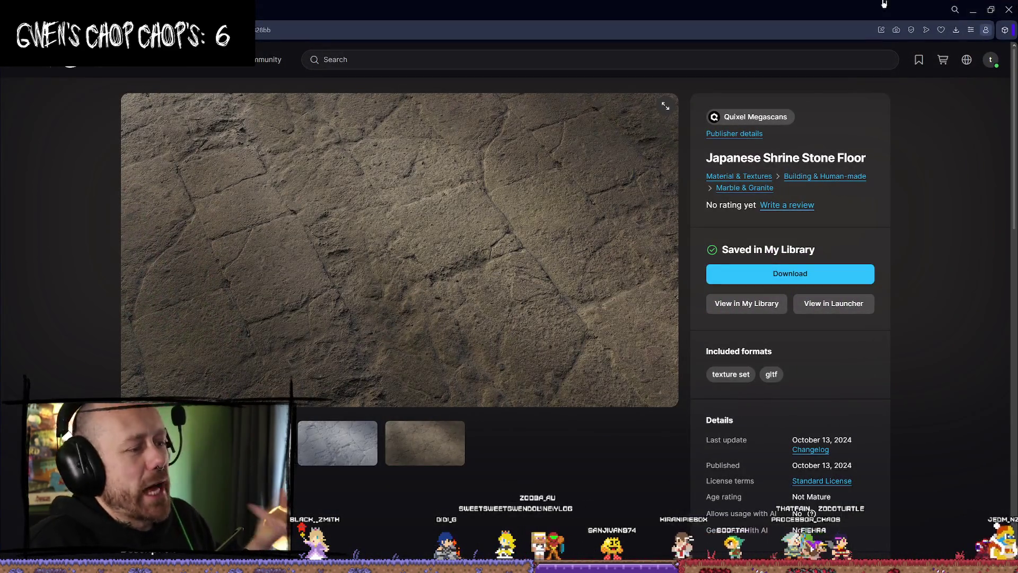
pyautogui.click(971, 12)
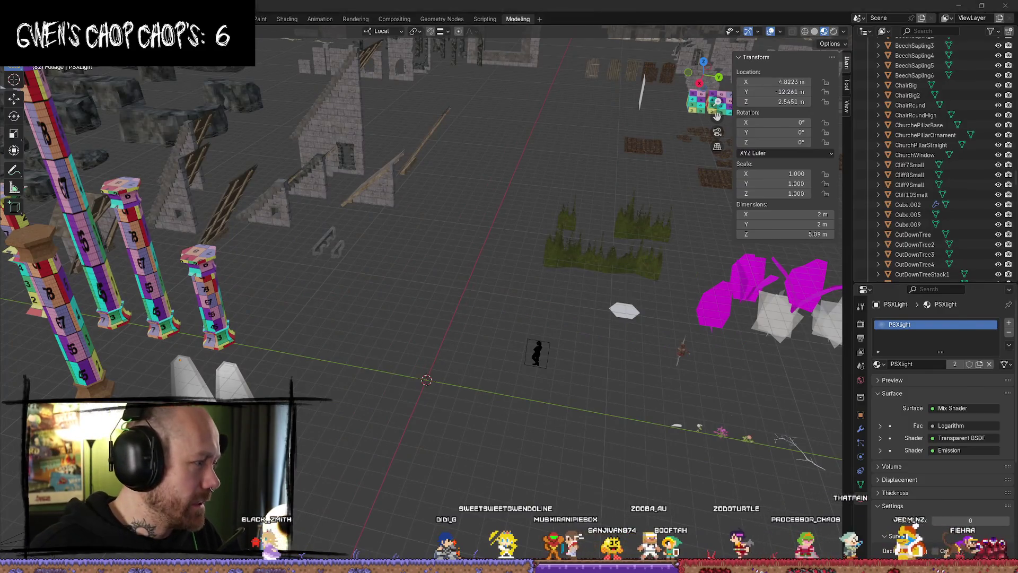
pyautogui.hotkey('alt', 'Tab')
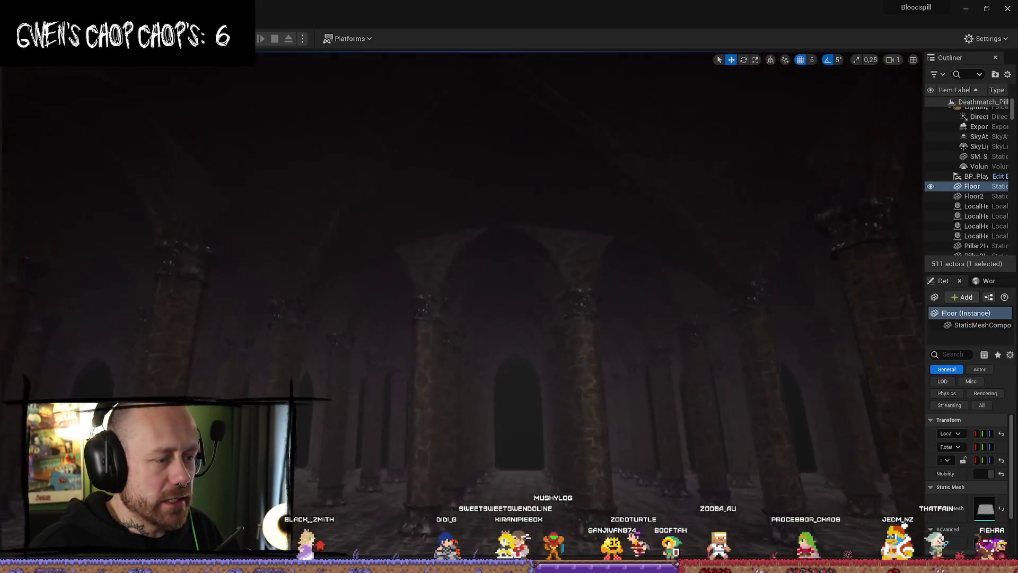
pyautogui.moveTo(540, 354)
pyautogui.mouseDown()
pyautogui.moveTo(528, 350)
pyautogui.moveTo(544, 374)
pyautogui.mouseUp()
pyautogui.hotkey('ctrl', 'space')
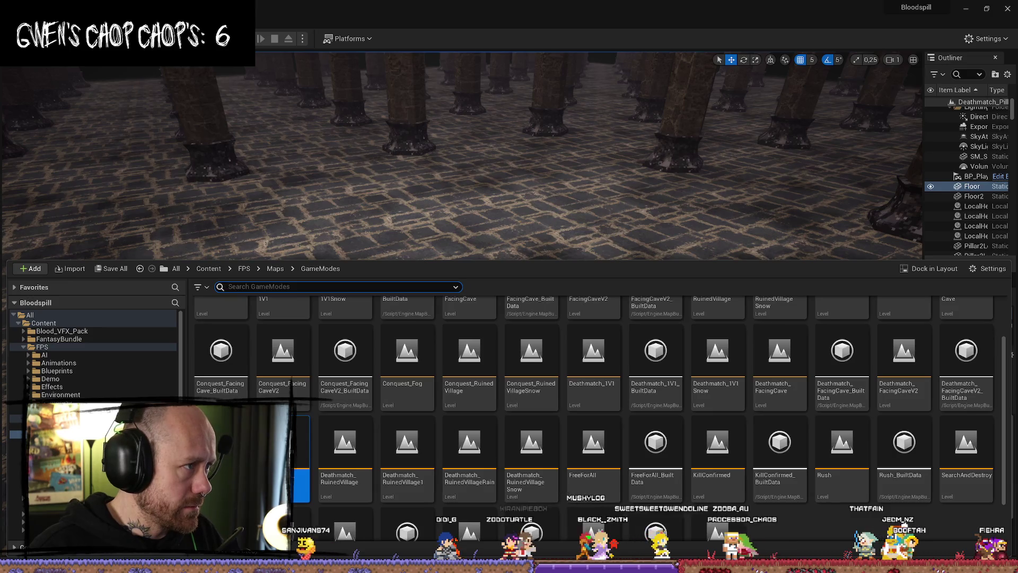
# - Place a Cylinder shape on the hall floor among the pillars and frame it
pyautogui.click(159, 39)
pyautogui.moveTo(202, 134)
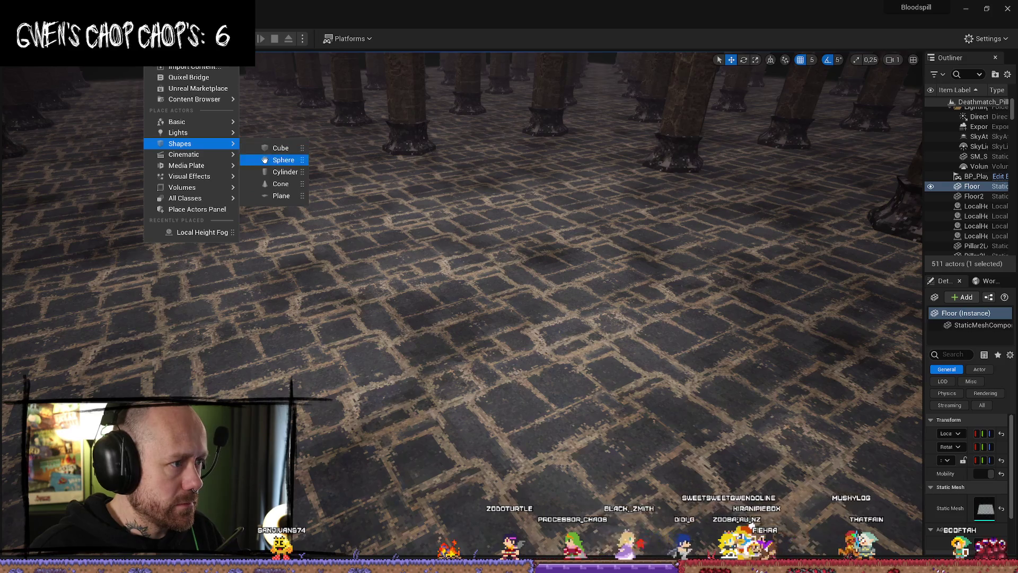
pyautogui.click(268, 172)
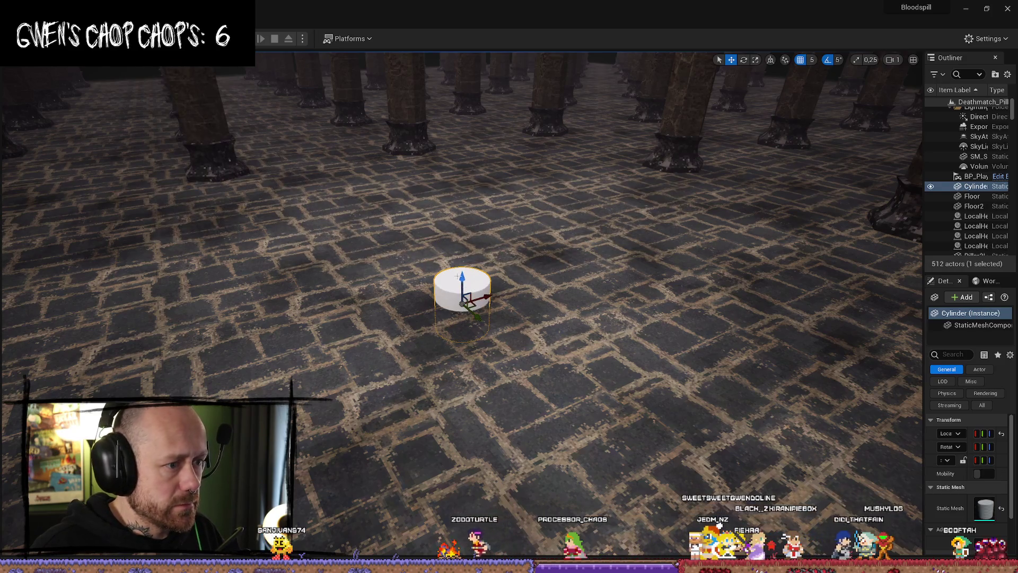
pyautogui.press('f')
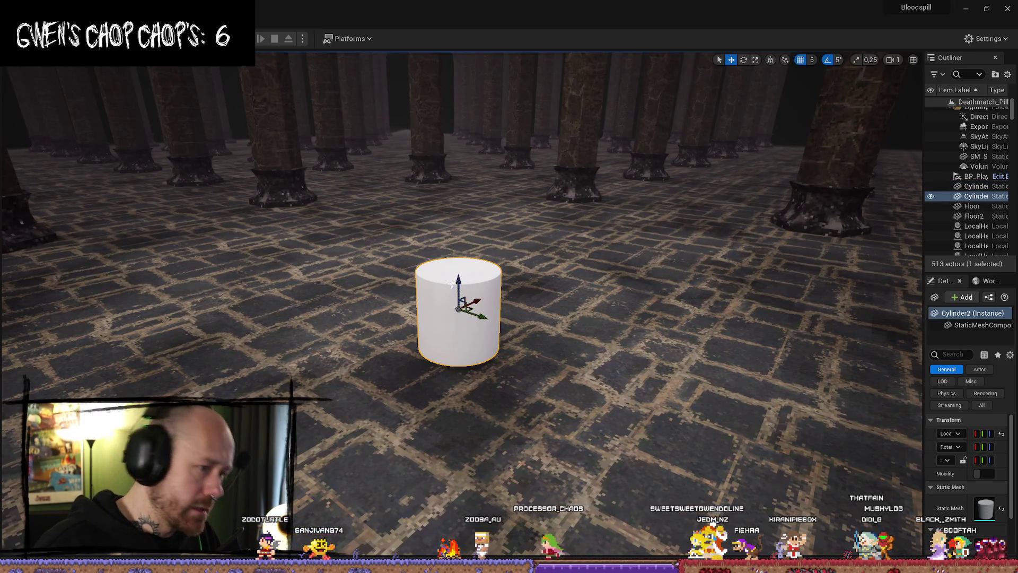
pyautogui.scroll(2, 451, 284)
# - Duplicate the cylinder upward as Cylinder2 and scale the copy wider
pyautogui.moveTo(454, 281)
pyautogui.mouseDown()
pyautogui.moveTo(460, 234)
pyautogui.moveTo(479, 247)
pyautogui.mouseUp()
pyautogui.press('r')
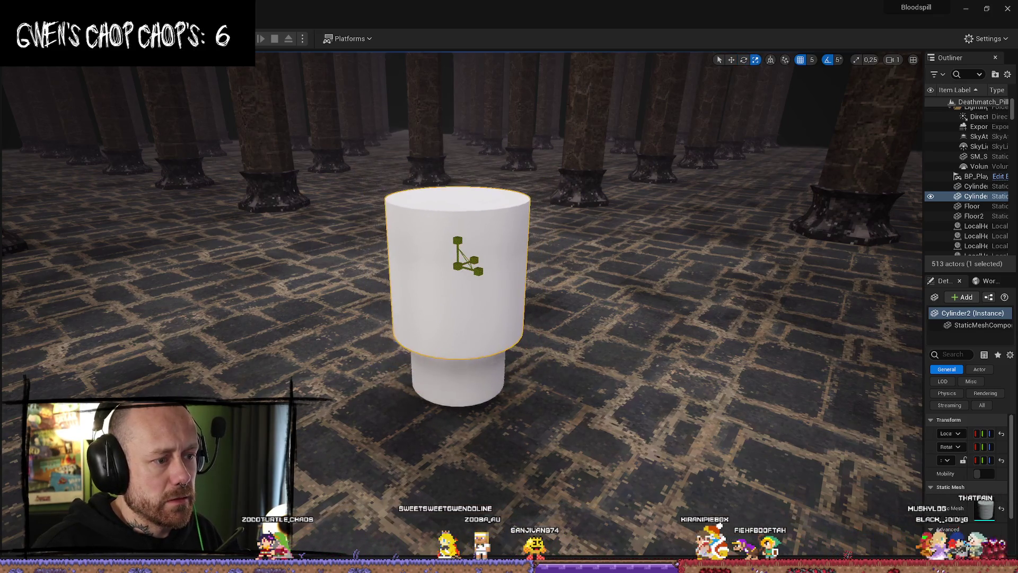
pyautogui.scroll(-1, 466, 260)
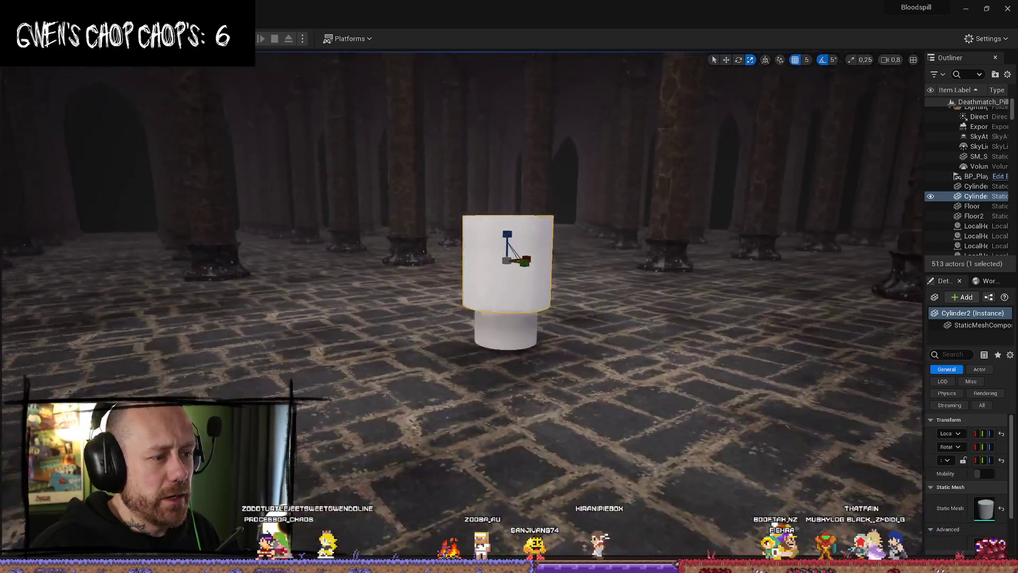
pyautogui.moveTo(364, 297); pyautogui.dragTo(364, 305)
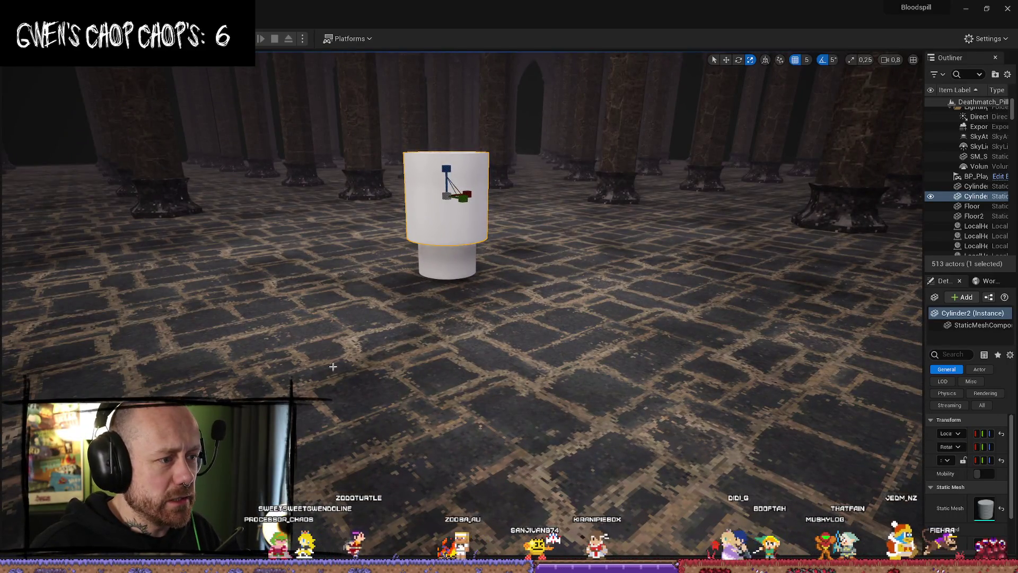
pyautogui.moveTo(455, 167); pyautogui.dragTo(440, 121)
pyautogui.press('f')
# - Flatten Cylinder2 vertically to form a pedestal top, then inspect the stacked cylinders
pyautogui.moveTo(535, 183); pyautogui.dragTo(535, 201)
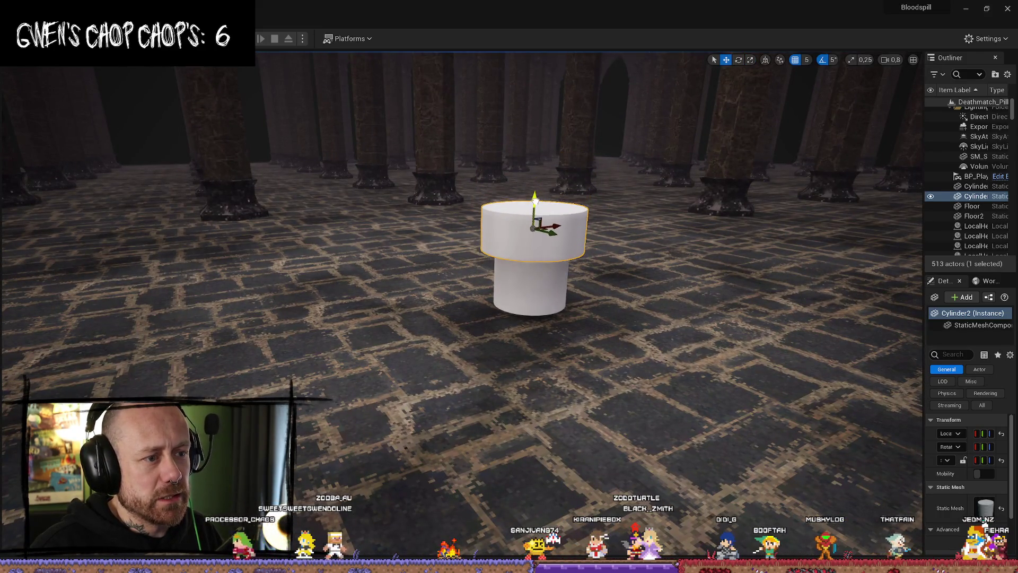
pyautogui.moveTo(606, 249)
pyautogui.mouseDown()
pyautogui.moveTo(606, 233)
pyautogui.moveTo(626, 233)
pyautogui.moveTo(568, 236)
pyautogui.mouseUp()
pyautogui.scroll(-1, 615, 234)
pyautogui.moveTo(669, 341)
pyautogui.mouseDown()
pyautogui.moveTo(689, 341)
pyautogui.moveTo(657, 340)
pyautogui.moveTo(669, 341)
pyautogui.mouseUp()
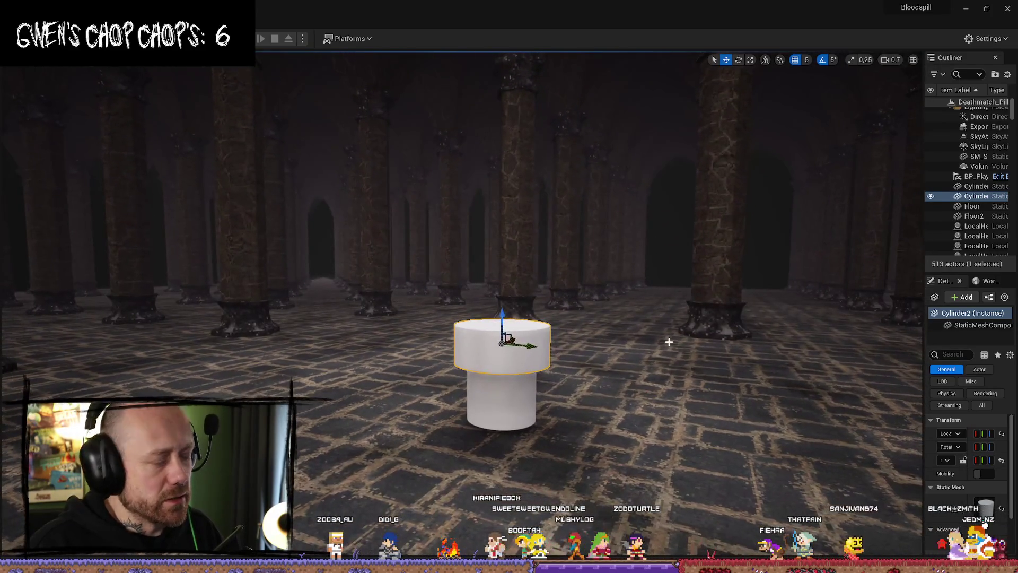